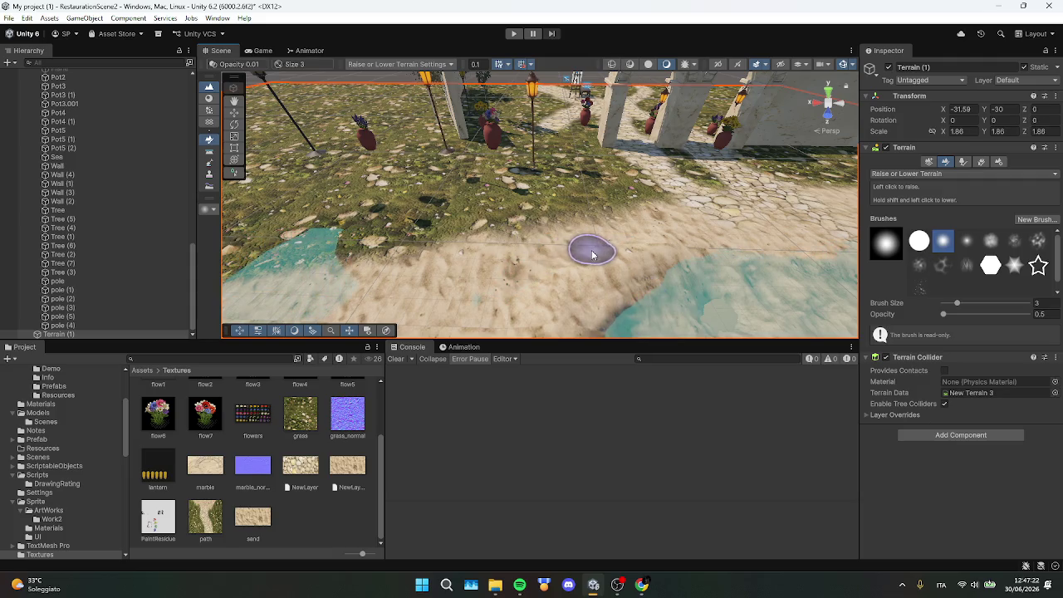
# Orbit around the shoreline ridge and undo the two unwanted raised strokes
pyautogui.moveTo(593, 255)
pyautogui.mouseDown()
pyautogui.moveTo(306, 202)
pyautogui.moveTo(605, 167)
pyautogui.mouseUp()
pyautogui.moveTo(522, 251)
pyautogui.mouseDown()
pyautogui.moveTo(535, 202)
pyautogui.moveTo(560, 184)
pyautogui.mouseUp()
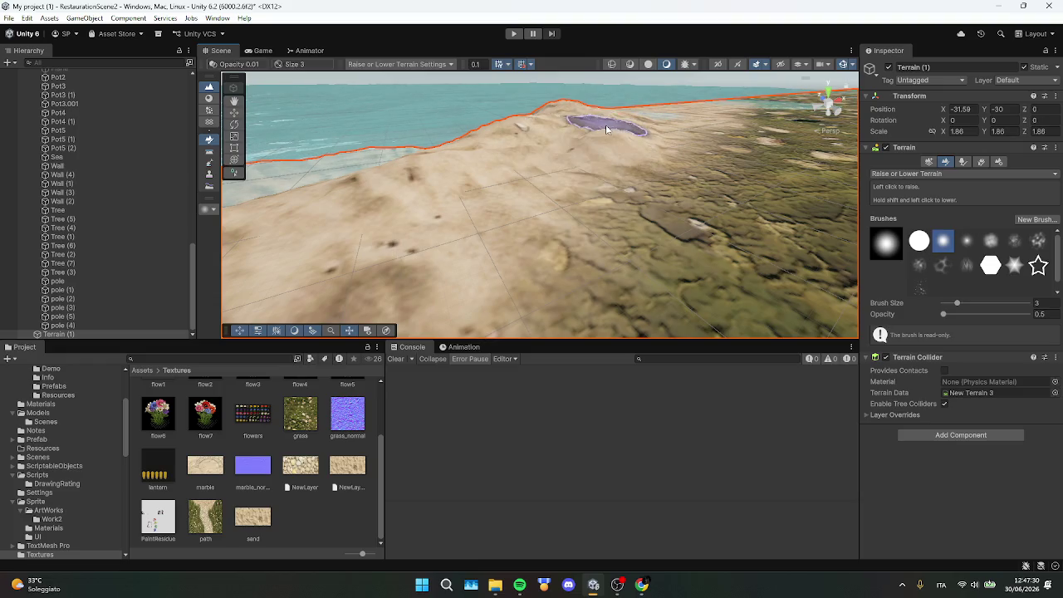
pyautogui.moveTo(526, 177)
pyautogui.mouseDown()
pyautogui.moveTo(607, 122)
pyautogui.moveTo(551, 206)
pyautogui.mouseUp()
pyautogui.hotkey('ctrl', 'z')
pyautogui.hotkey('ctrl', 'z')
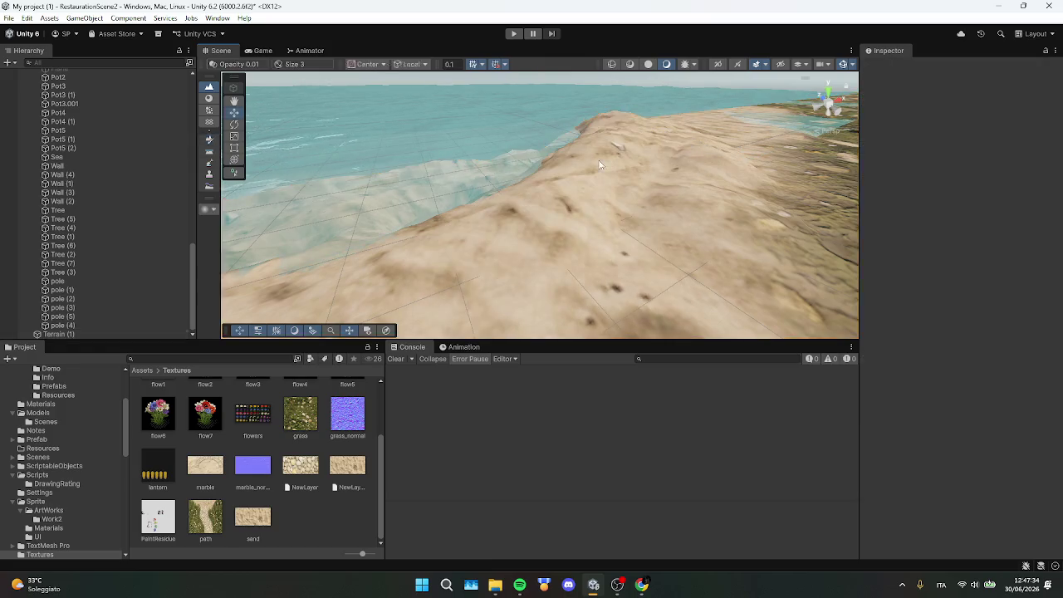
pyautogui.hotkey('ctrl', 'z')
pyautogui.hotkey('ctrl', 'z')
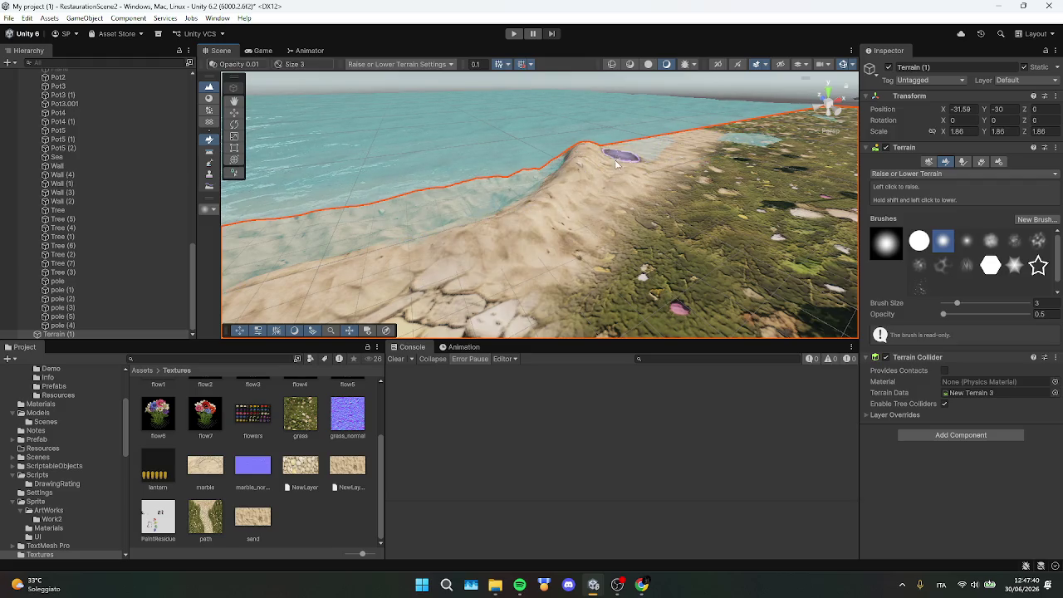
# Zoom and pan along the shoreline toward the poles
pyautogui.scroll(3, 534, 260)
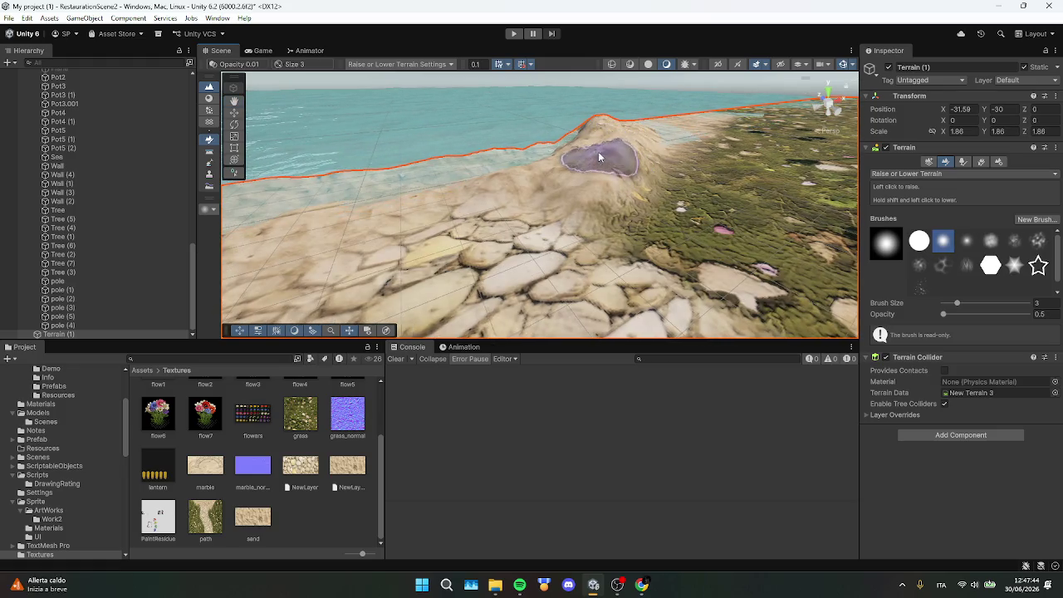
pyautogui.scroll(-3, 685, 143)
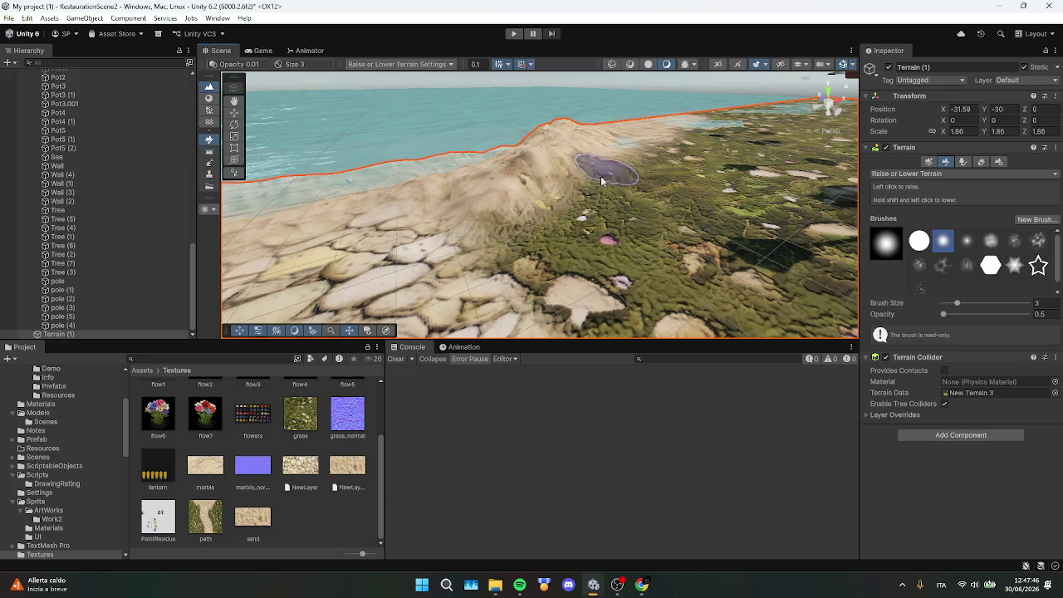
pyautogui.moveTo(622, 191); pyautogui.dragTo(539, 160)
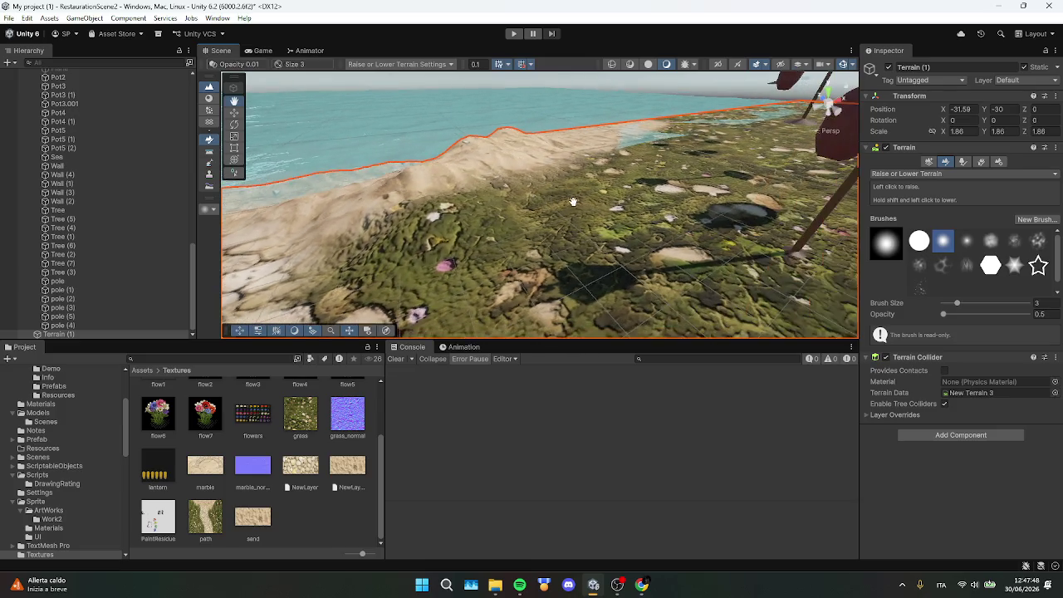
pyautogui.scroll(2, 570, 161)
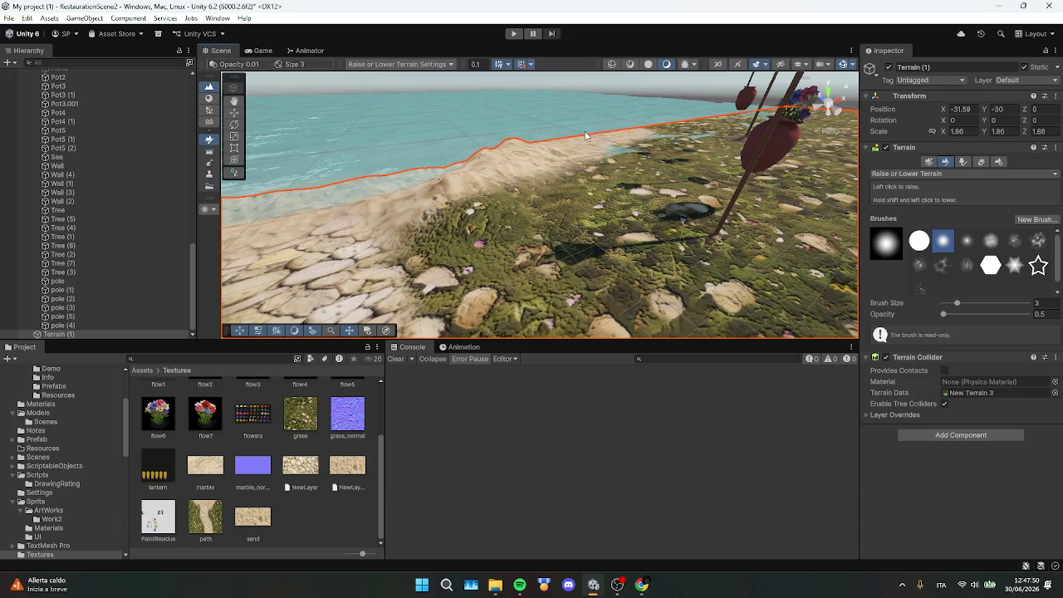
pyautogui.scroll(2, 540, 200)
pyautogui.scroll(-2, 631, 191)
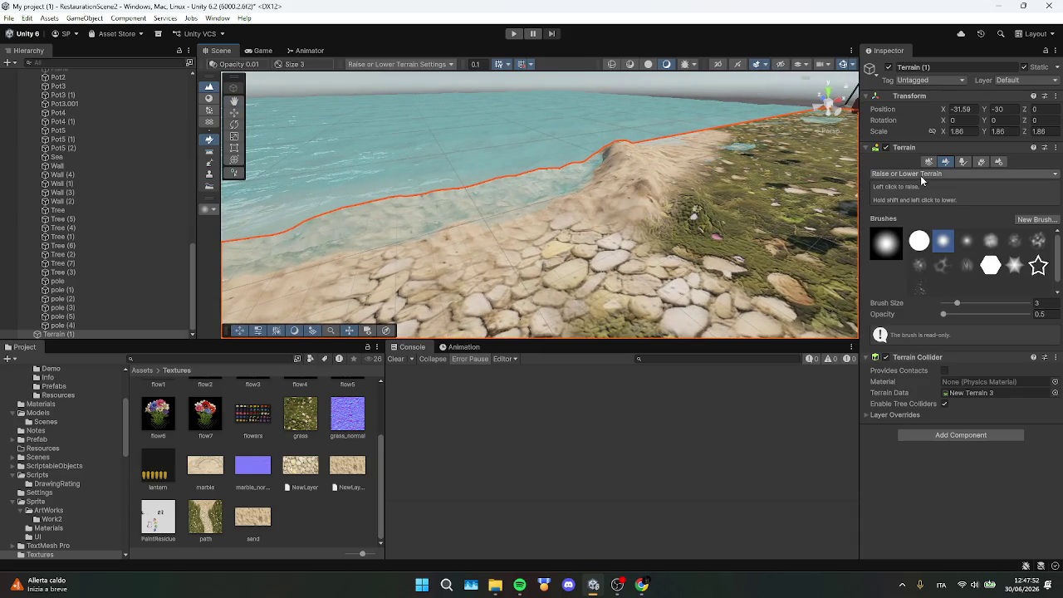
# Smooth the shallow-water bump with Smooth Height at brush size 9 and opacity 1
pyautogui.click(921, 175)
pyautogui.click(908, 236)
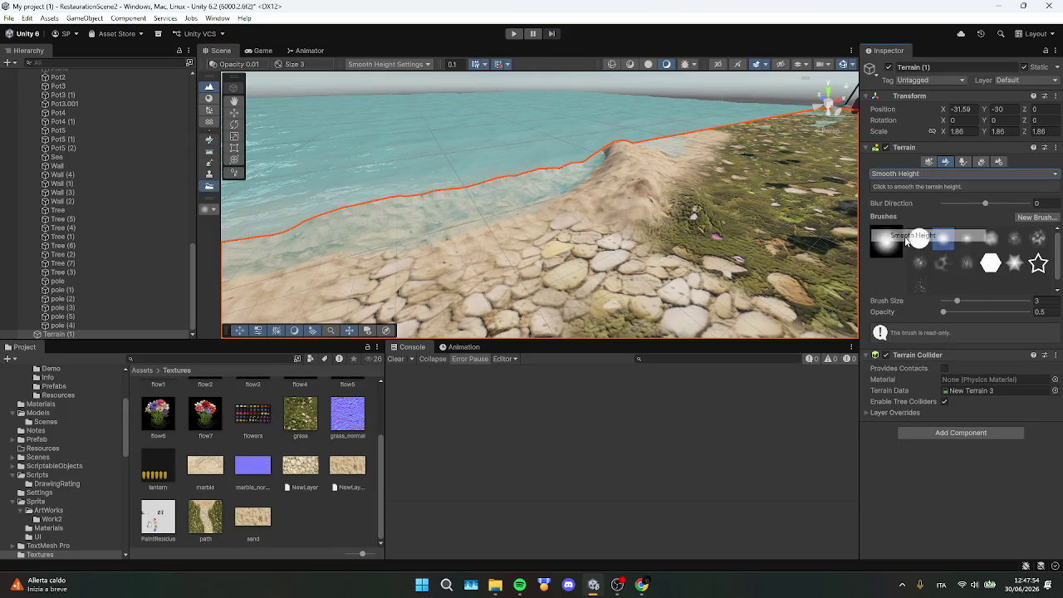
pyautogui.scroll(-2, 727, 221)
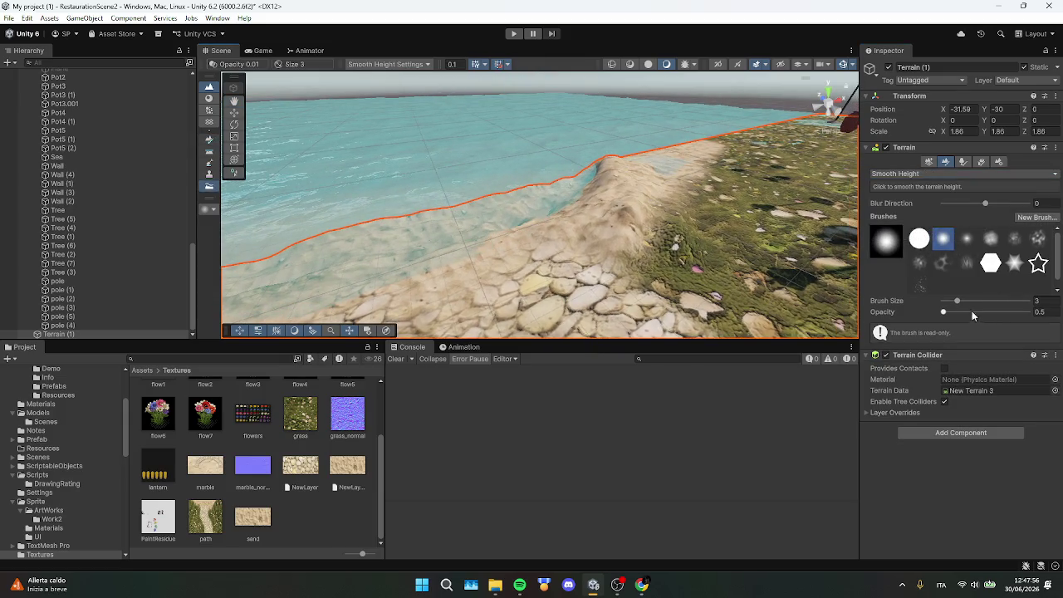
pyautogui.write('1')
pyautogui.press('Return')
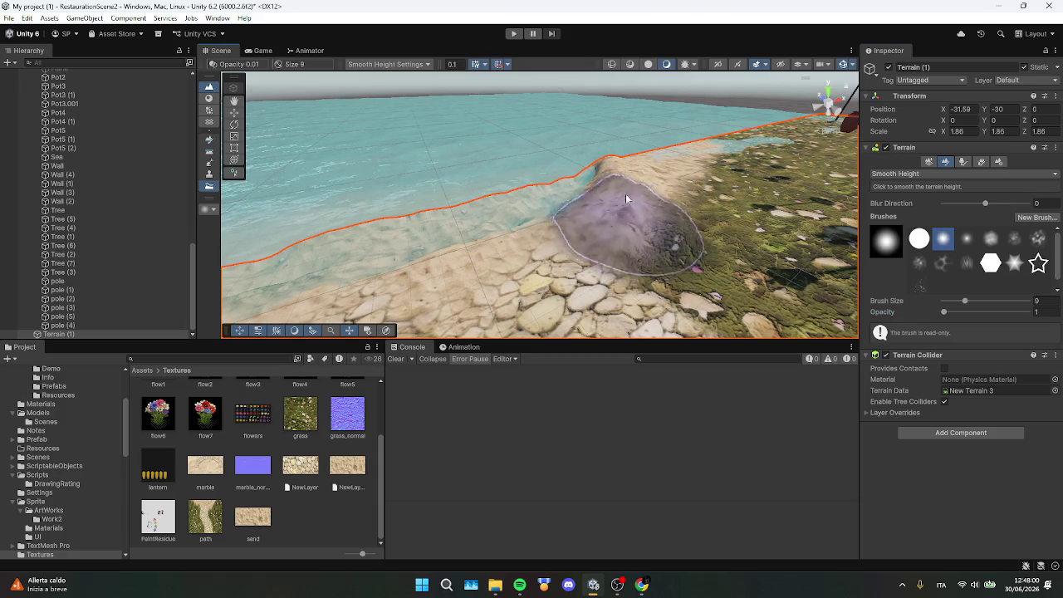
pyautogui.scroll(-2, 626, 193)
pyautogui.scroll(5, 639, 123)
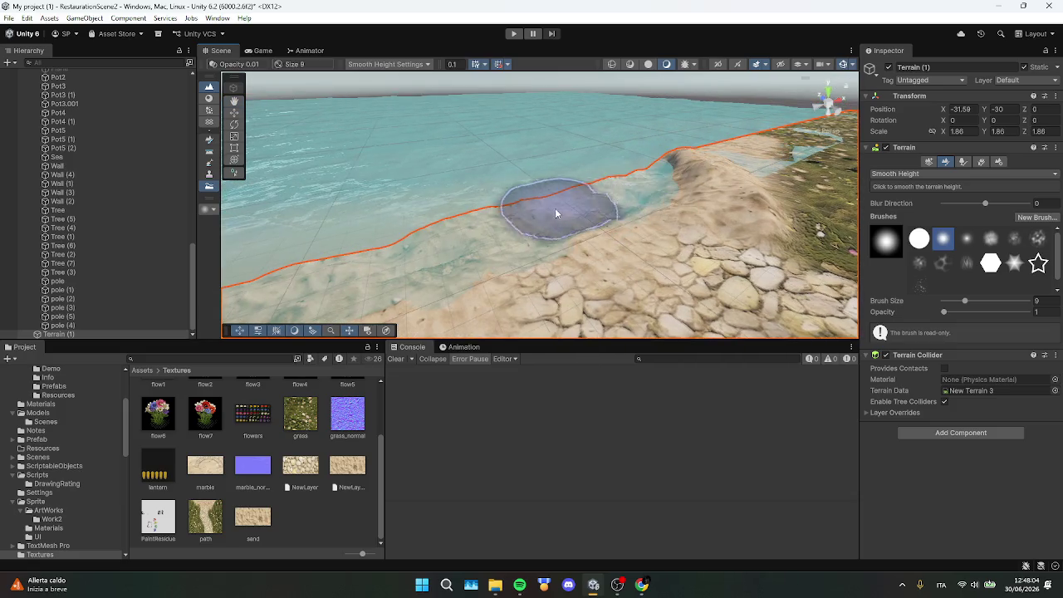
pyautogui.moveTo(556, 214)
pyautogui.mouseDown()
pyautogui.moveTo(496, 228)
pyautogui.moveTo(614, 227)
pyautogui.mouseUp()
# Choose the hard round brush and switch back to Raise or Lower Terrain
pyautogui.click(920, 239)
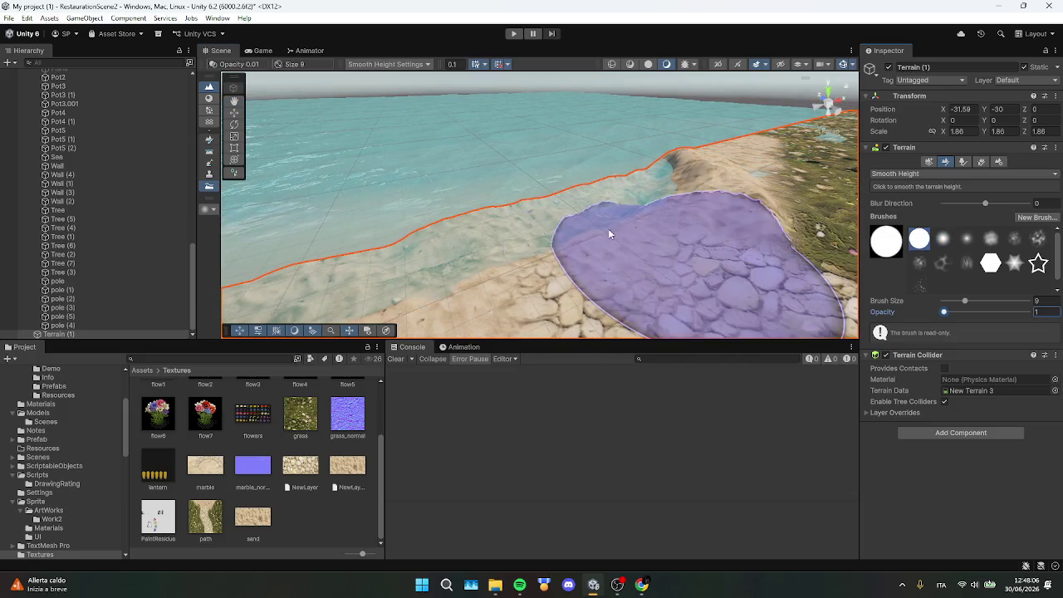
pyautogui.click(926, 174)
pyautogui.click(922, 211)
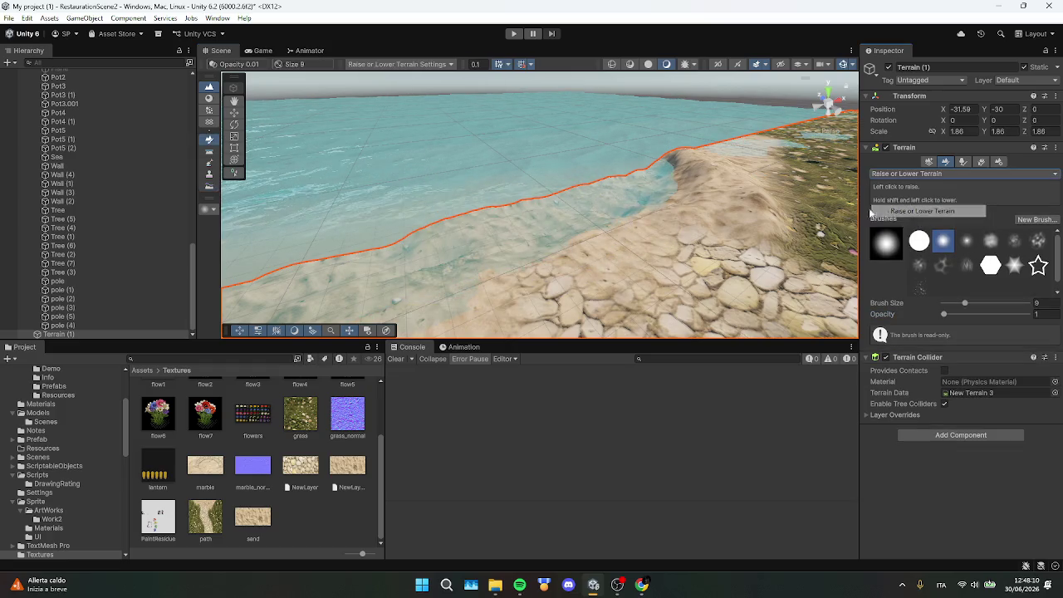
pyautogui.scroll(5, 651, 162)
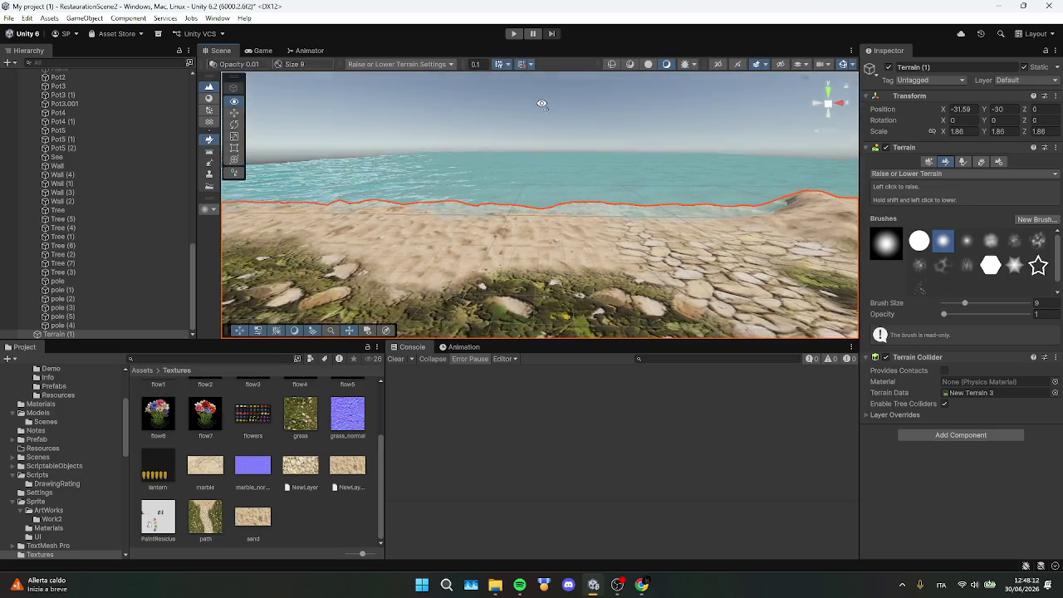
# Preview the Game view, then frame the sand path and flower pots in the Scene view
pyautogui.click(263, 50)
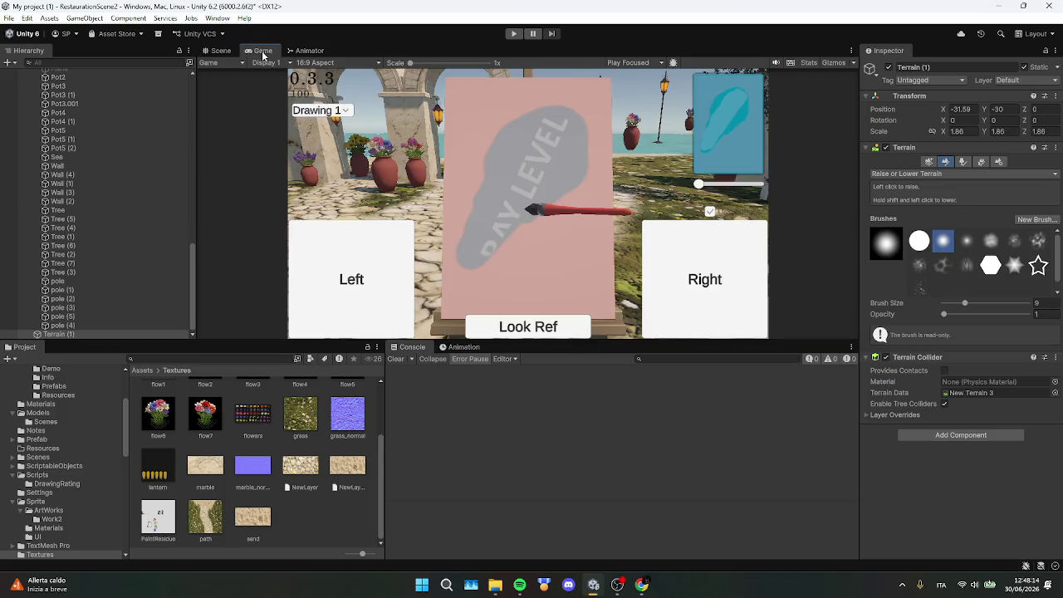
pyautogui.click(217, 52)
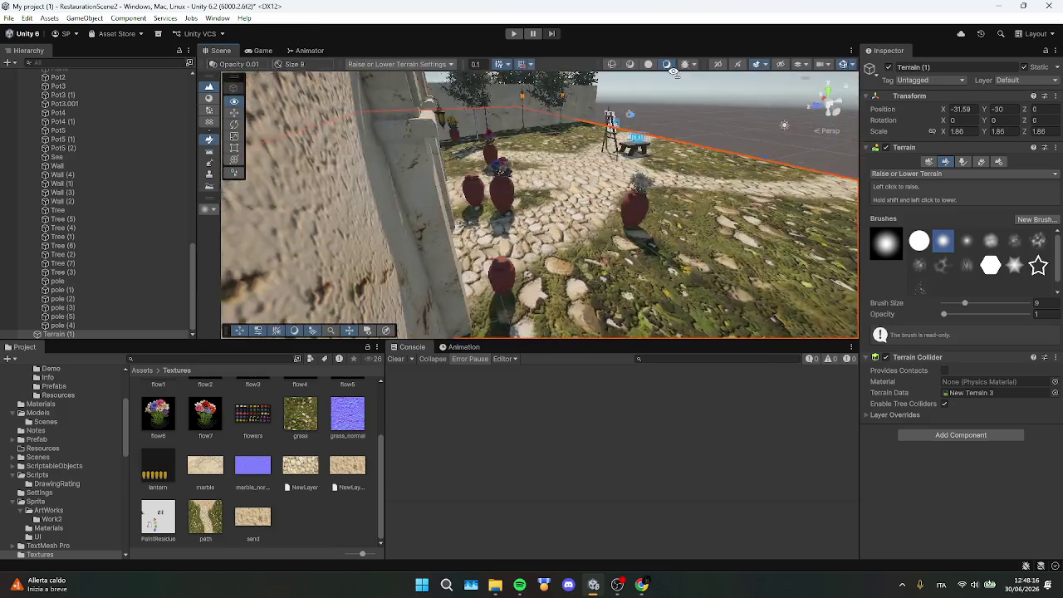
pyautogui.moveTo(709, 142); pyautogui.dragTo(428, 188)
pyautogui.moveTo(490, 179)
pyautogui.mouseDown()
pyautogui.moveTo(582, 178)
pyautogui.moveTo(606, 193)
pyautogui.moveTo(498, 202)
pyautogui.moveTo(545, 185)
pyautogui.moveTo(443, 143)
pyautogui.moveTo(228, 89)
pyautogui.moveTo(316, 125)
pyautogui.moveTo(405, 183)
pyautogui.mouseUp()
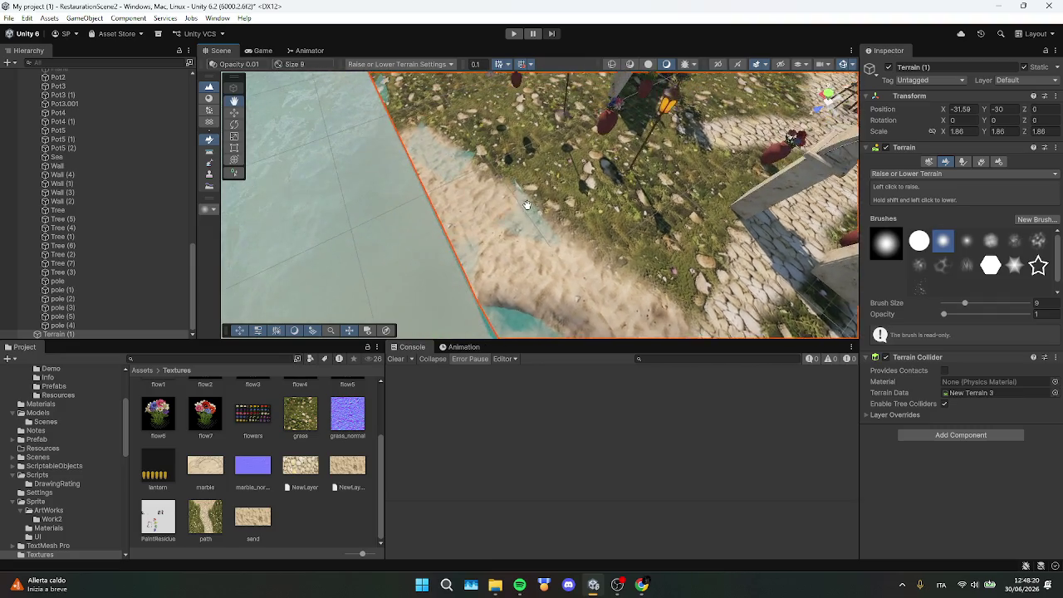
# Raise several grassy mounds beside the pots and a dome by the lanterns
pyautogui.moveTo(599, 199)
pyautogui.mouseDown()
pyautogui.moveTo(608, 209)
pyautogui.moveTo(599, 201)
pyautogui.moveTo(615, 162)
pyautogui.moveTo(553, 225)
pyautogui.moveTo(613, 207)
pyautogui.moveTo(533, 175)
pyautogui.moveTo(616, 171)
pyautogui.mouseUp()
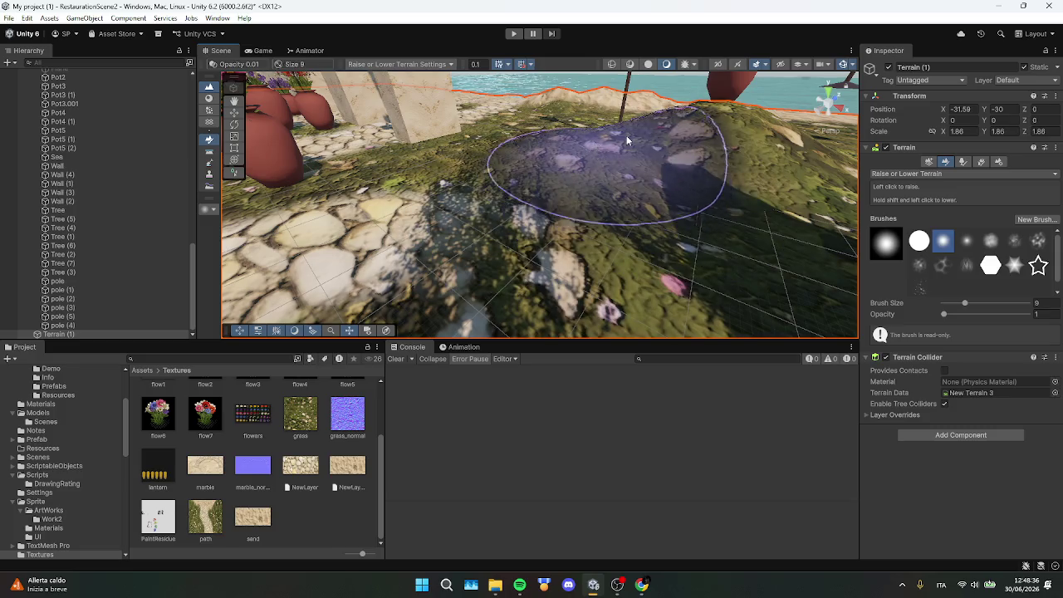
pyautogui.moveTo(624, 135)
pyautogui.mouseDown()
pyautogui.moveTo(595, 143)
pyautogui.moveTo(627, 126)
pyautogui.moveTo(565, 149)
pyautogui.moveTo(617, 215)
pyautogui.moveTo(671, 209)
pyautogui.moveTo(774, 154)
pyautogui.moveTo(756, 130)
pyautogui.mouseUp()
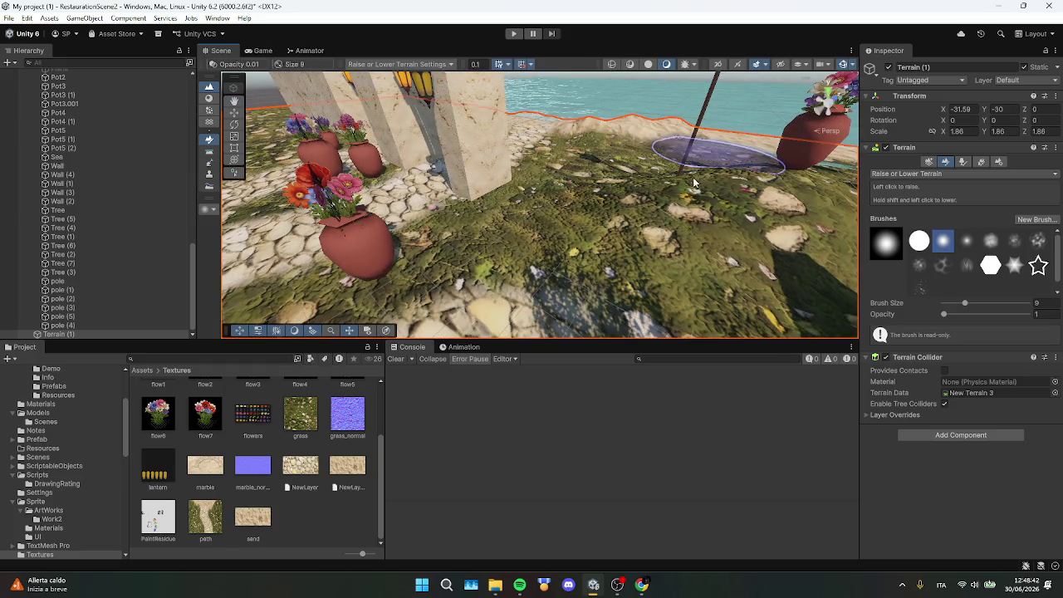
pyautogui.moveTo(693, 177)
pyautogui.mouseDown()
pyautogui.moveTo(648, 158)
pyautogui.moveTo(671, 133)
pyautogui.moveTo(572, 199)
pyautogui.moveTo(660, 213)
pyautogui.moveTo(553, 203)
pyautogui.mouseUp()
pyautogui.moveTo(697, 202)
pyautogui.mouseDown()
pyautogui.moveTo(615, 226)
pyautogui.moveTo(769, 177)
pyautogui.moveTo(779, 141)
pyautogui.moveTo(759, 130)
pyautogui.moveTo(846, 148)
pyautogui.moveTo(937, 42)
pyautogui.moveTo(839, 149)
pyautogui.moveTo(620, 235)
pyautogui.moveTo(905, 265)
pyautogui.moveTo(665, 241)
pyautogui.moveTo(523, 208)
pyautogui.mouseUp()
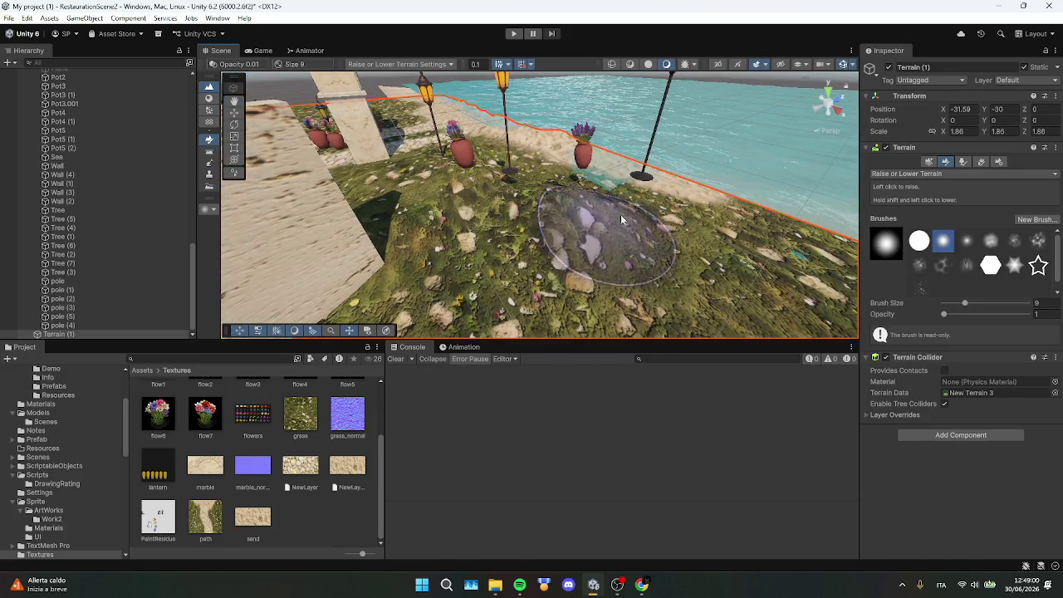
pyautogui.moveTo(641, 217); pyautogui.dragTo(640, 202)
# Undo the oversized grass domes near the lanterns, then zoom out toward the shoreline
pyautogui.hotkey('ctrl', 'z')
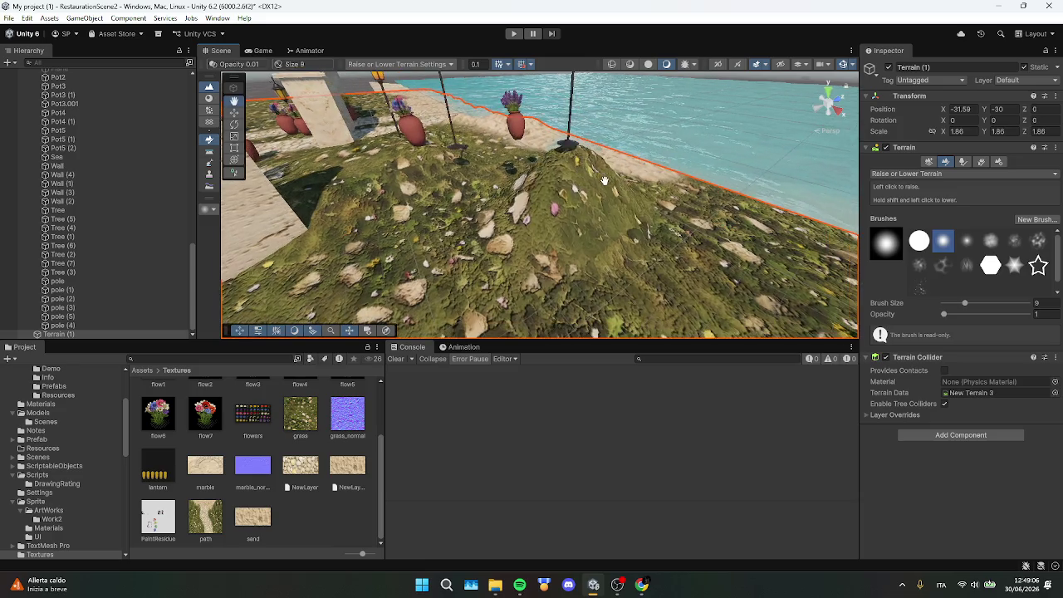
pyautogui.scroll(2, 598, 220)
pyautogui.moveTo(558, 236)
pyautogui.mouseDown()
pyautogui.moveTo(562, 211)
pyautogui.moveTo(541, 214)
pyautogui.moveTo(593, 223)
pyautogui.moveTo(774, 156)
pyautogui.moveTo(626, 181)
pyautogui.mouseUp()
pyautogui.hotkey('ctrl', 'z')
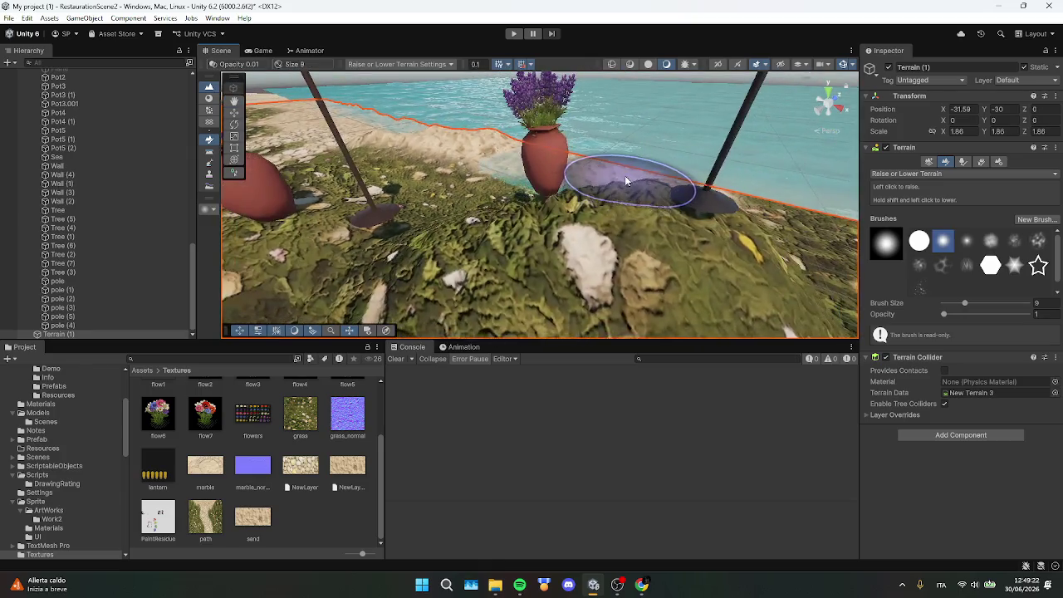
pyautogui.scroll(-5, 625, 176)
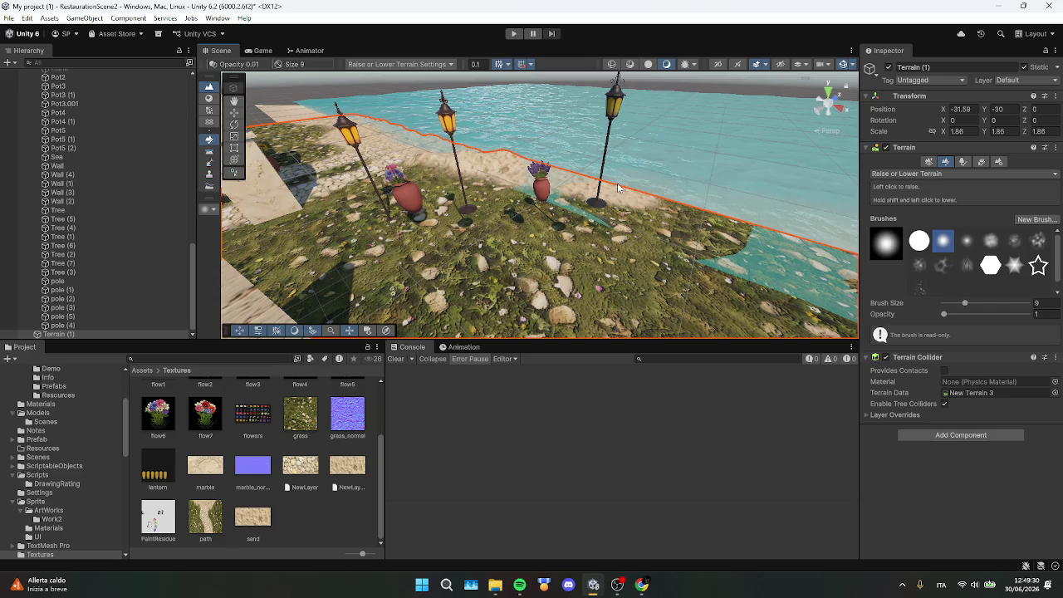
pyautogui.scroll(-10, 617, 188)
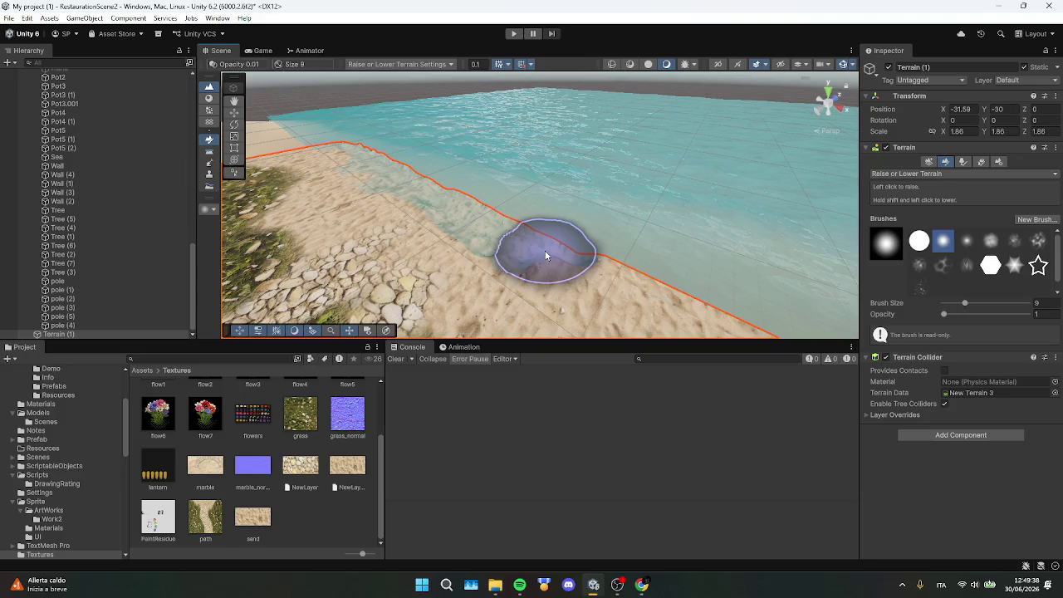
# Redo lowering WaterBlock_50m to Y -0.06, then reselect Terrain (1) for sculpting
pyautogui.click(546, 256)
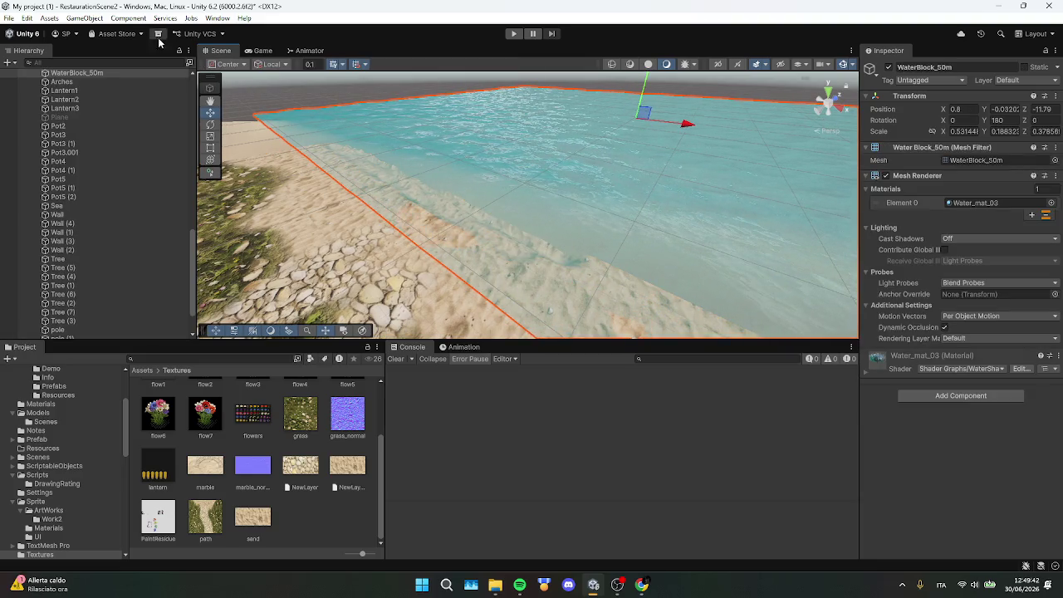
pyautogui.click(25, 18)
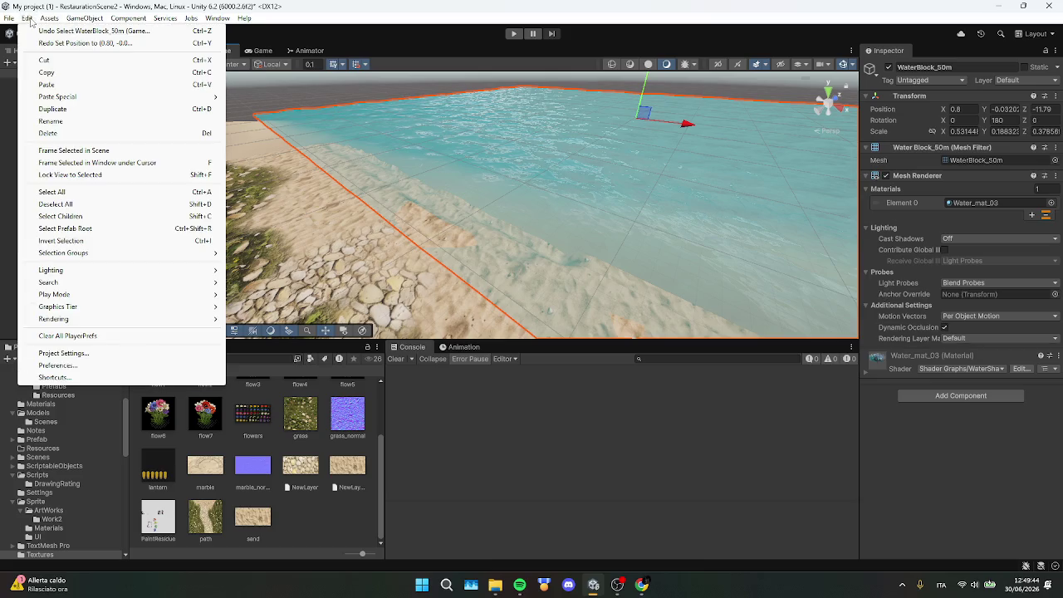
pyautogui.click(46, 46)
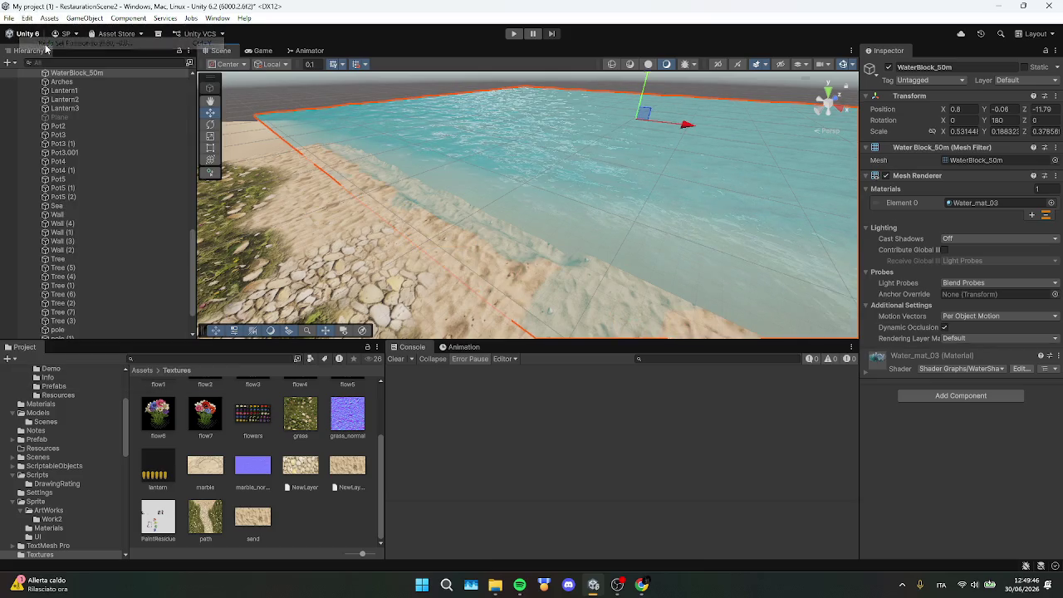
pyautogui.click(25, 18)
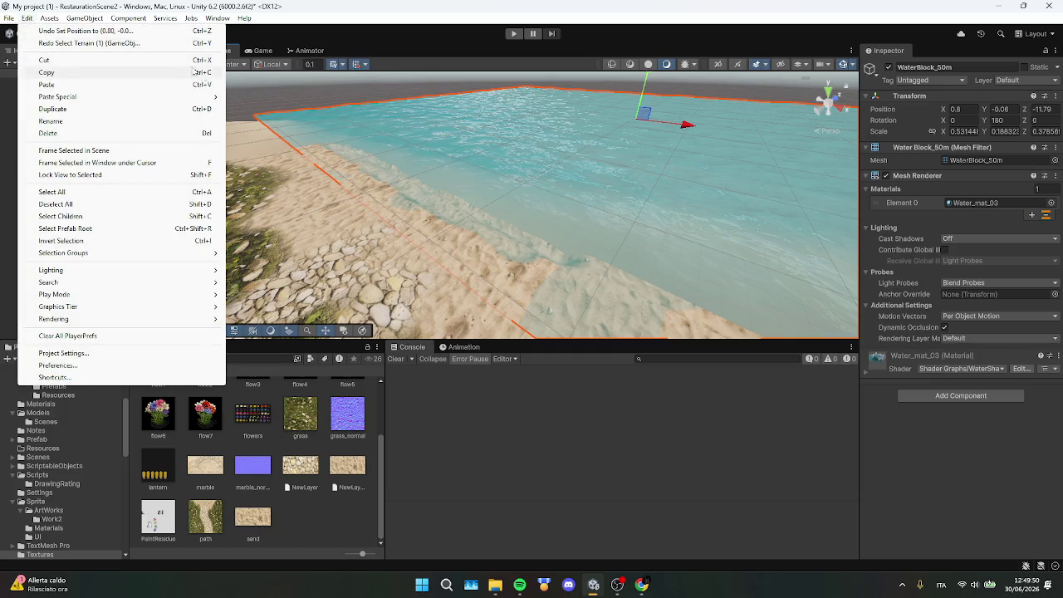
pyautogui.click(347, 206)
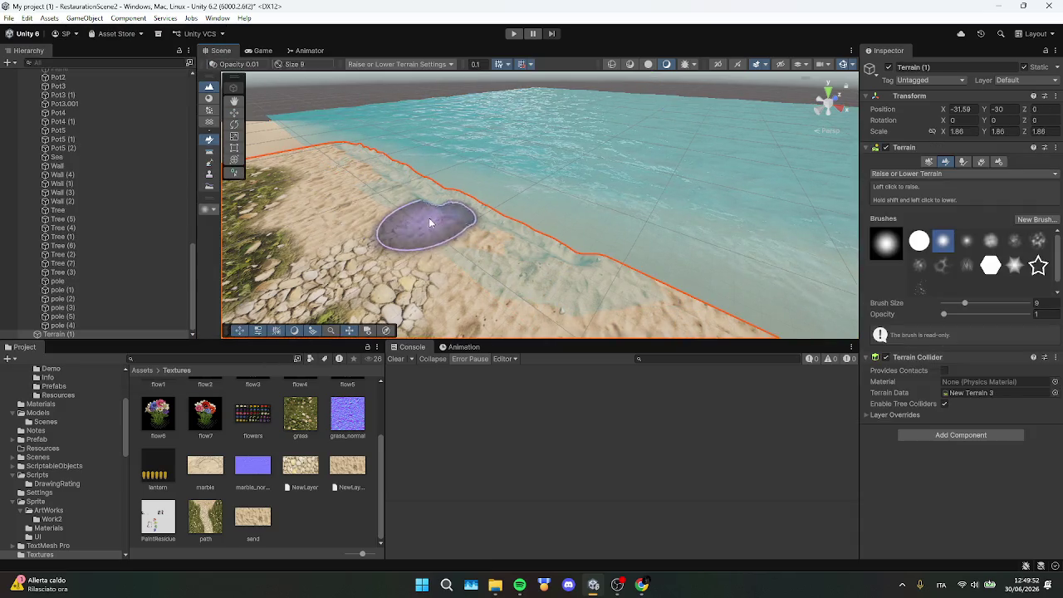
# Switch to Set Height, sample the waterline sand height, and flatten the shoreline sand
pyautogui.click(947, 177)
pyautogui.click(922, 196)
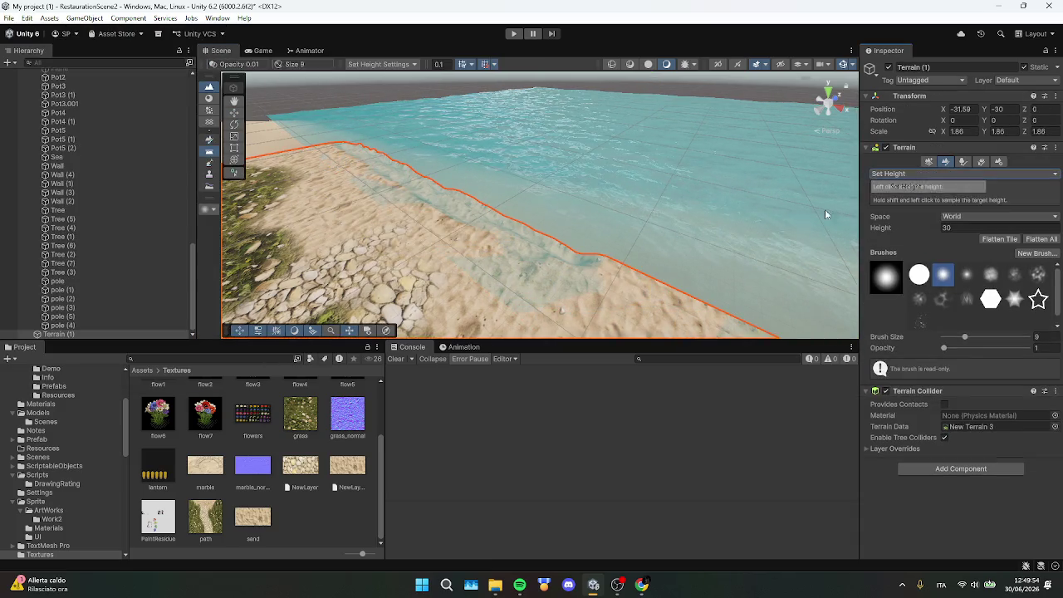
pyautogui.keyDown('shift'); pyautogui.click(560, 266); pyautogui.keyUp('shift')
pyautogui.moveTo(561, 270)
pyautogui.mouseDown()
pyautogui.moveTo(404, 174)
pyautogui.moveTo(498, 200)
pyautogui.moveTo(332, 155)
pyautogui.moveTo(475, 218)
pyautogui.mouseUp()
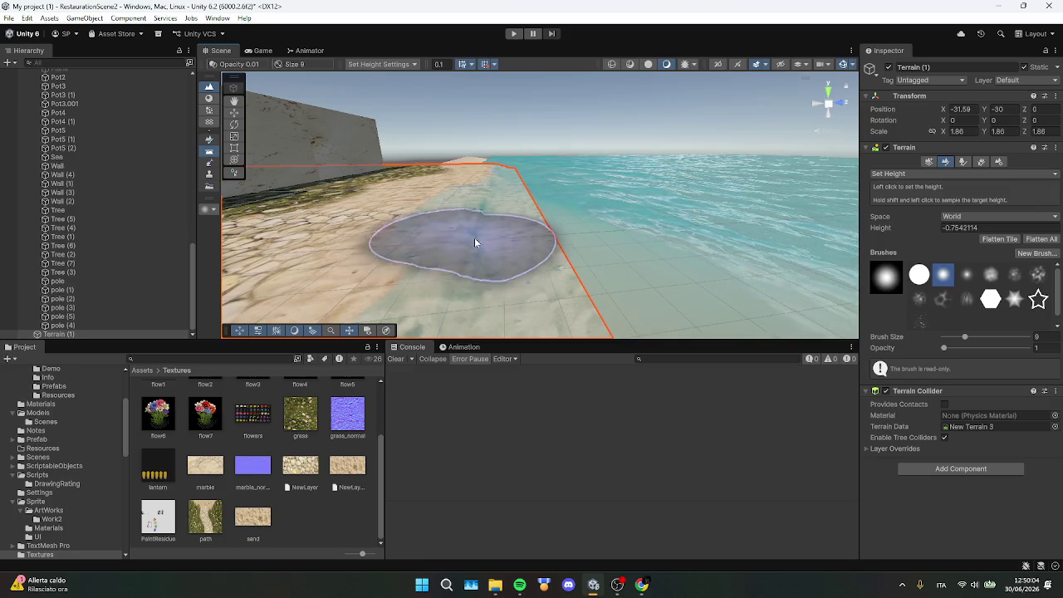
# Shift the view along the shore, zoom in, and reselect Terrain (1) for height editing
pyautogui.click(487, 177)
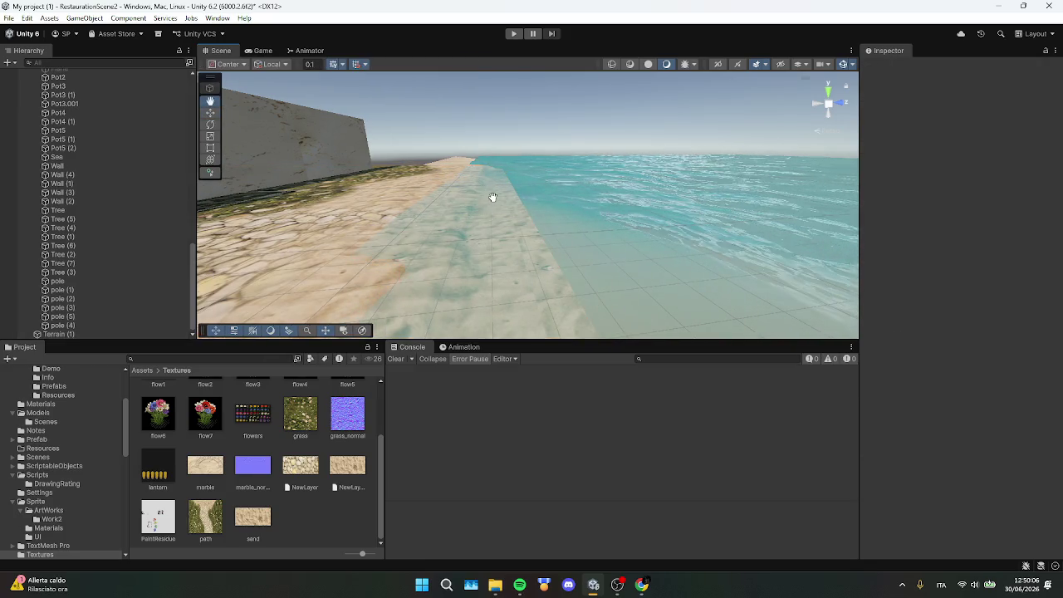
pyautogui.moveTo(493, 197); pyautogui.dragTo(426, 218)
pyautogui.click(449, 200)
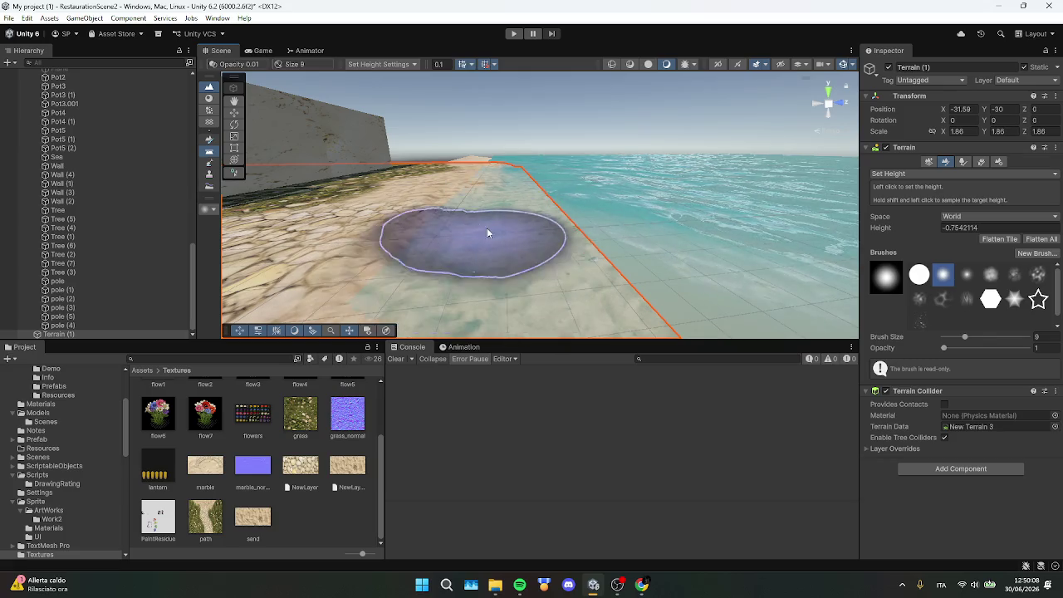
pyautogui.scroll(3, 499, 225)
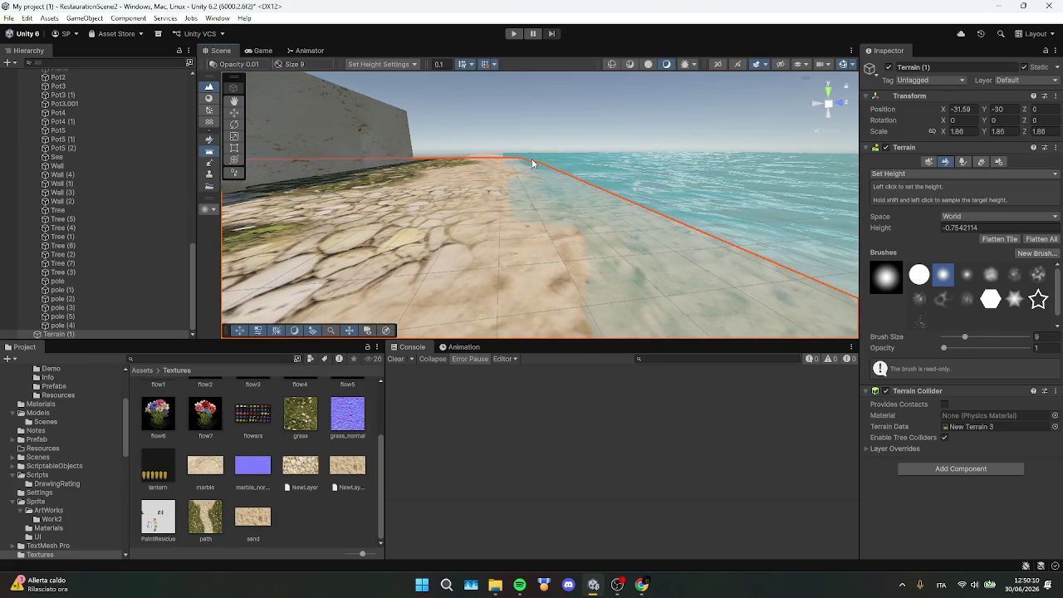
pyautogui.scroll(2, 532, 163)
pyautogui.click(494, 206)
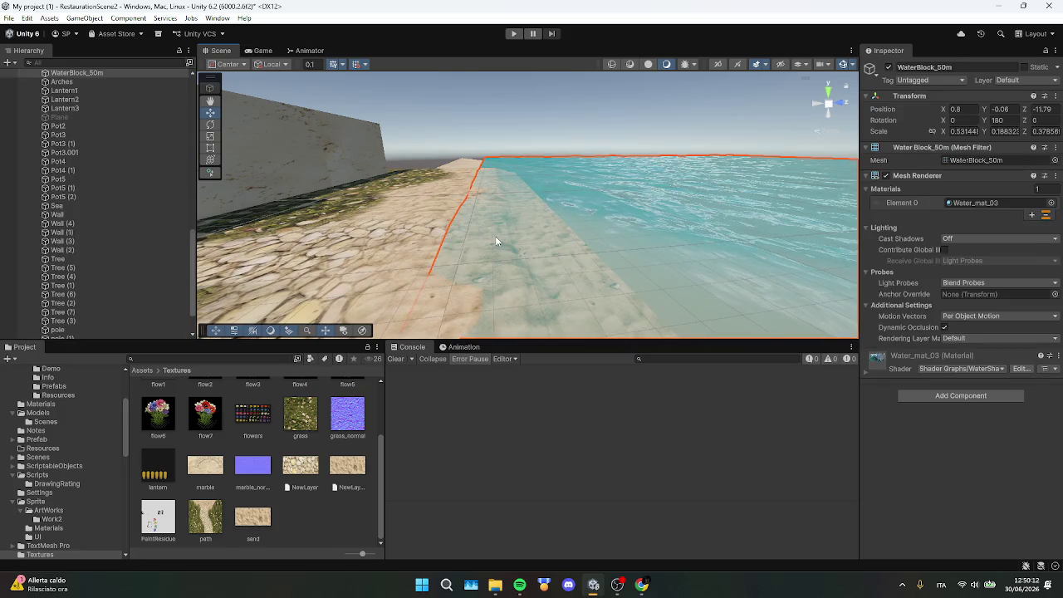
pyautogui.click(496, 241)
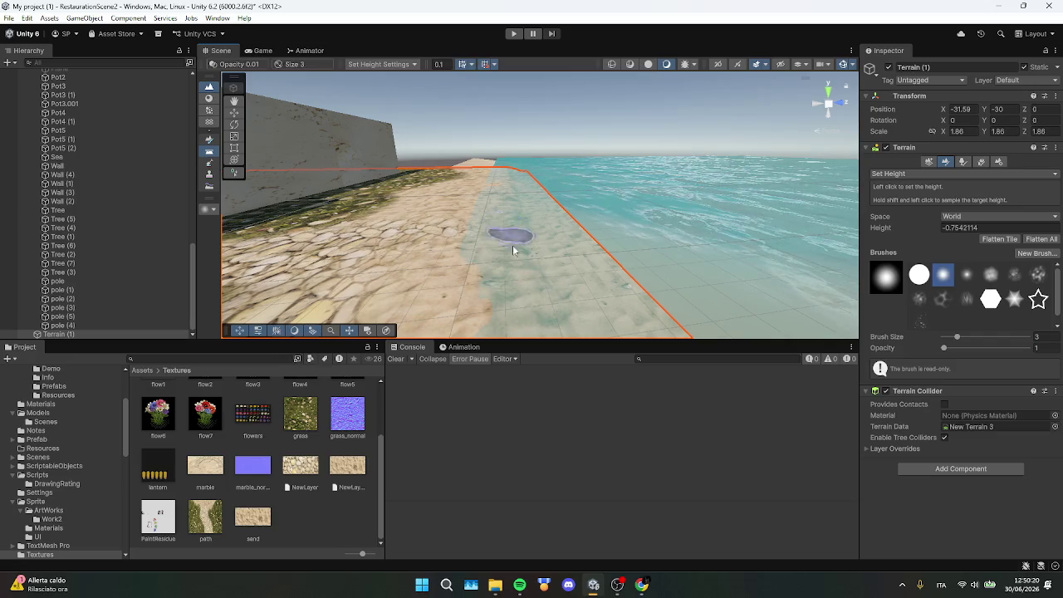
# Flatten the shoreline sand and a raised sea-floor patch to the set height
pyautogui.press('Up')
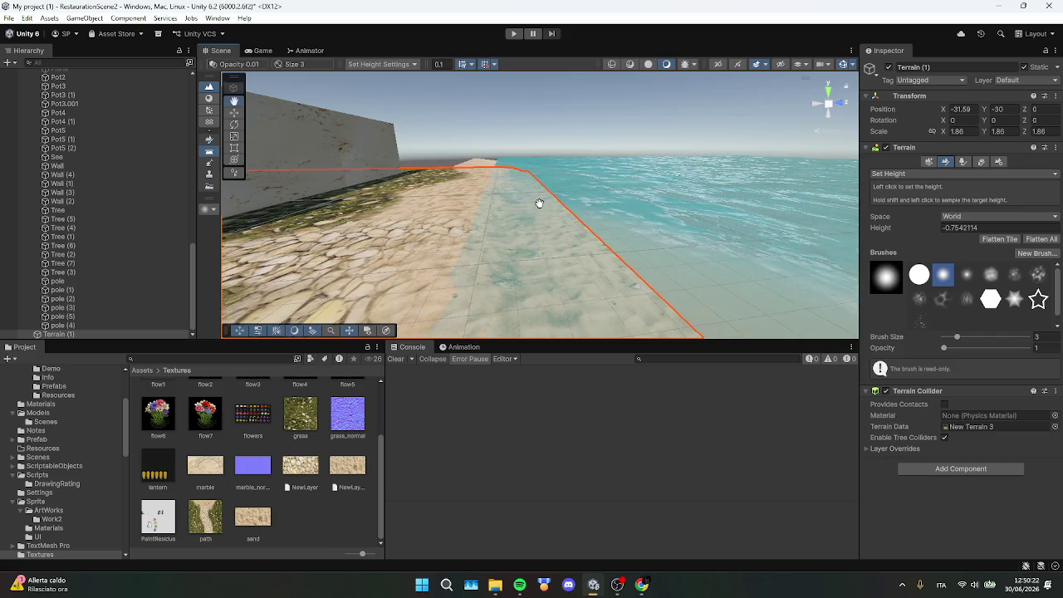
pyautogui.moveTo(487, 183)
pyautogui.mouseDown()
pyautogui.moveTo(552, 153)
pyautogui.moveTo(539, 162)
pyautogui.moveTo(706, 186)
pyautogui.moveTo(672, 200)
pyautogui.moveTo(693, 216)
pyautogui.moveTo(532, 111)
pyautogui.moveTo(545, 113)
pyautogui.moveTo(515, 141)
pyautogui.moveTo(316, 225)
pyautogui.moveTo(361, 304)
pyautogui.moveTo(570, 166)
pyautogui.mouseUp()
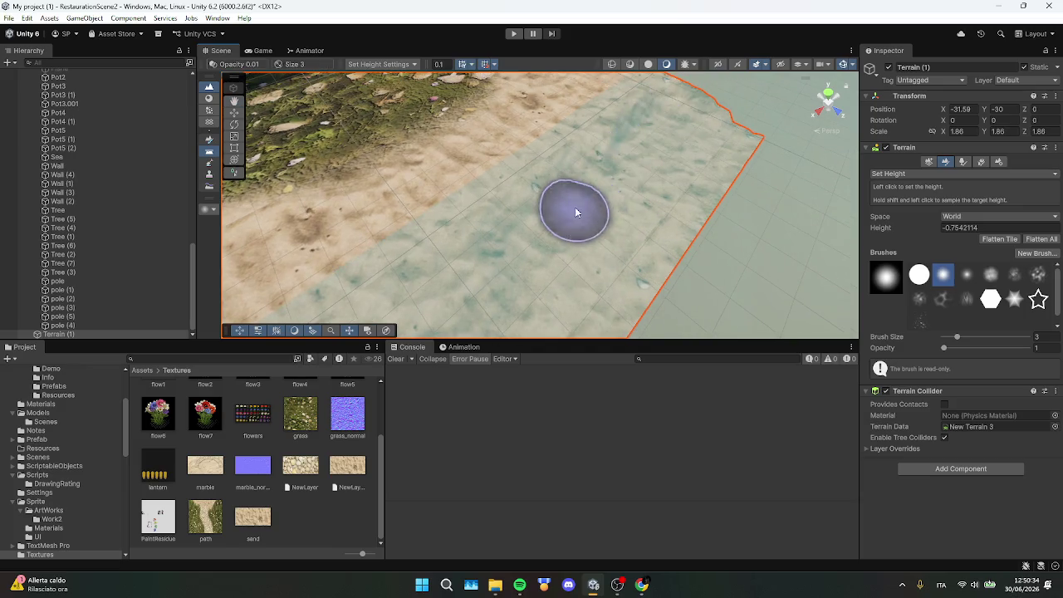
pyautogui.scroll(3, 575, 212)
pyautogui.scroll(3, 550, 200)
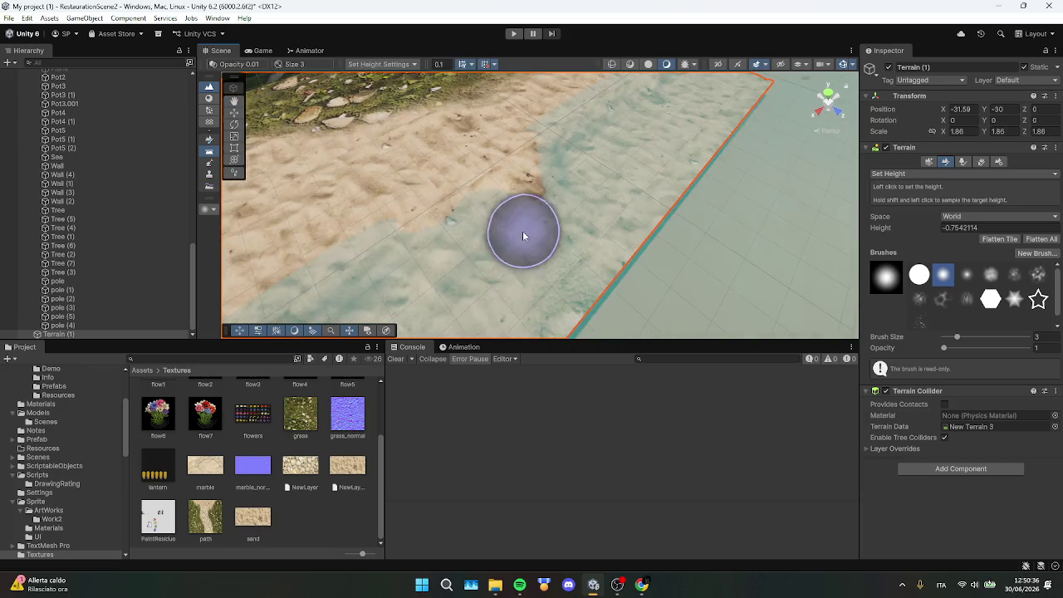
pyautogui.scroll(-3, 548, 228)
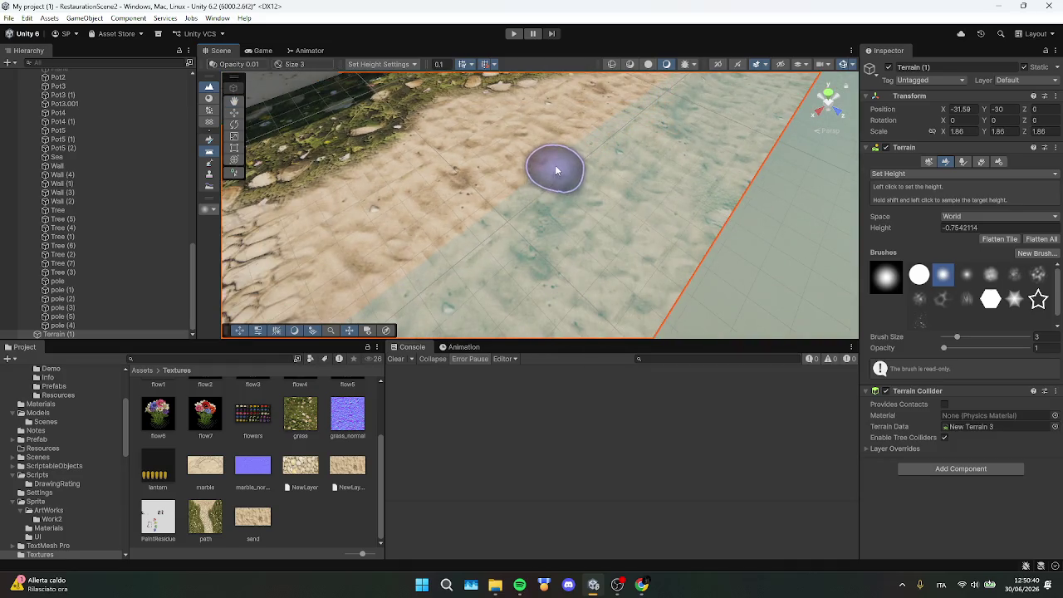
pyautogui.moveTo(553, 169)
pyautogui.mouseDown()
pyautogui.moveTo(577, 185)
pyautogui.moveTo(557, 178)
pyautogui.moveTo(647, 156)
pyautogui.moveTo(577, 219)
pyautogui.mouseUp()
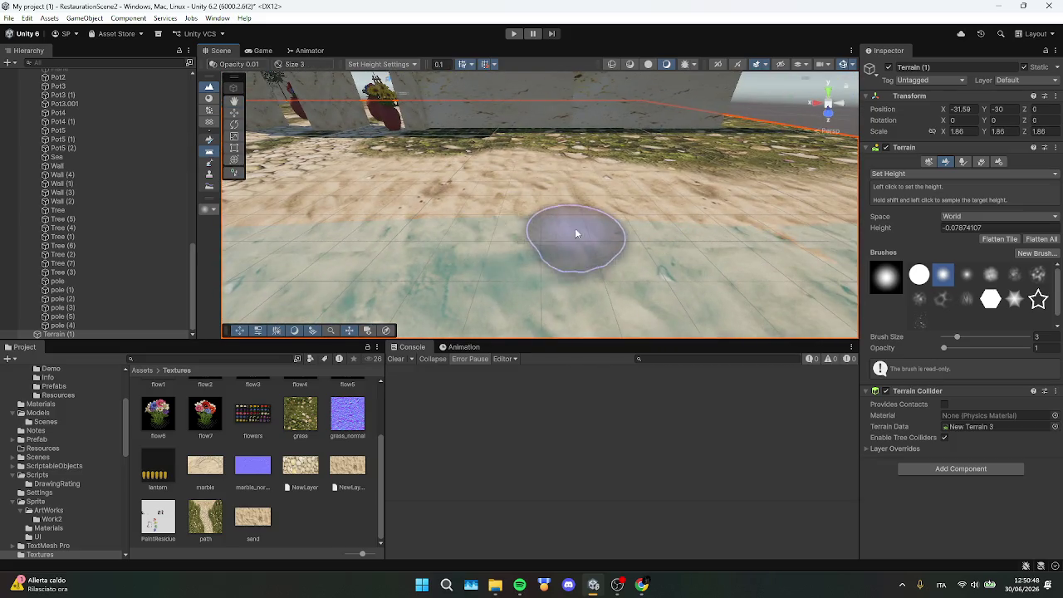
pyautogui.moveTo(606, 240)
pyautogui.mouseDown()
pyautogui.moveTo(577, 270)
pyautogui.moveTo(619, 239)
pyautogui.mouseUp()
pyautogui.moveTo(639, 201)
pyautogui.mouseDown()
pyautogui.moveTo(582, 230)
pyautogui.moveTo(592, 218)
pyautogui.moveTo(645, 215)
pyautogui.moveTo(589, 174)
pyautogui.moveTo(648, 169)
pyautogui.moveTo(439, 177)
pyautogui.mouseUp()
# Center on the shore and flatten the remaining bumps along the shoreline
pyautogui.scroll(-3, 438, 177)
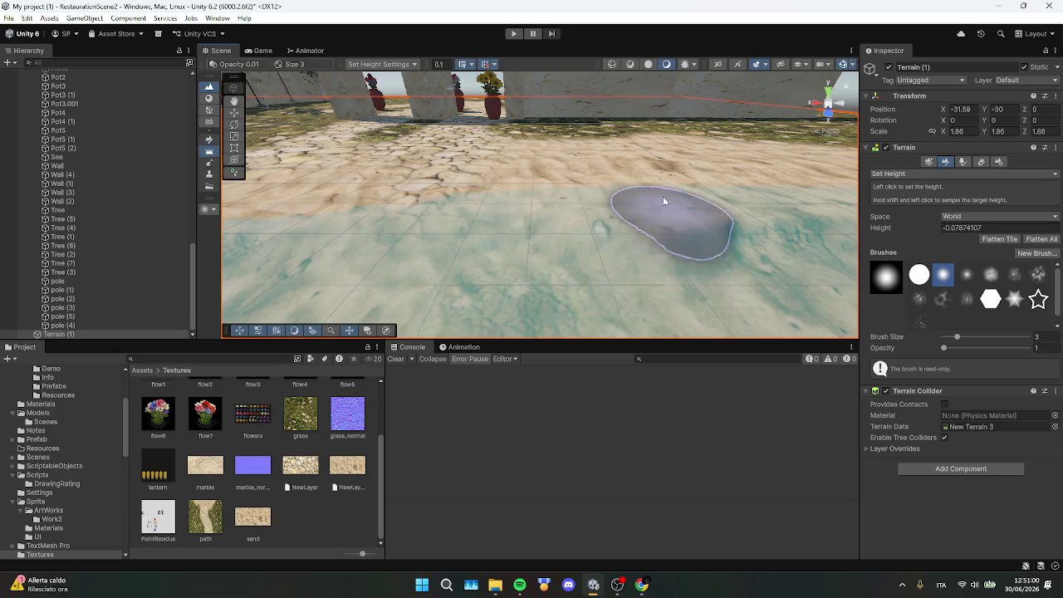
pyautogui.press('f')
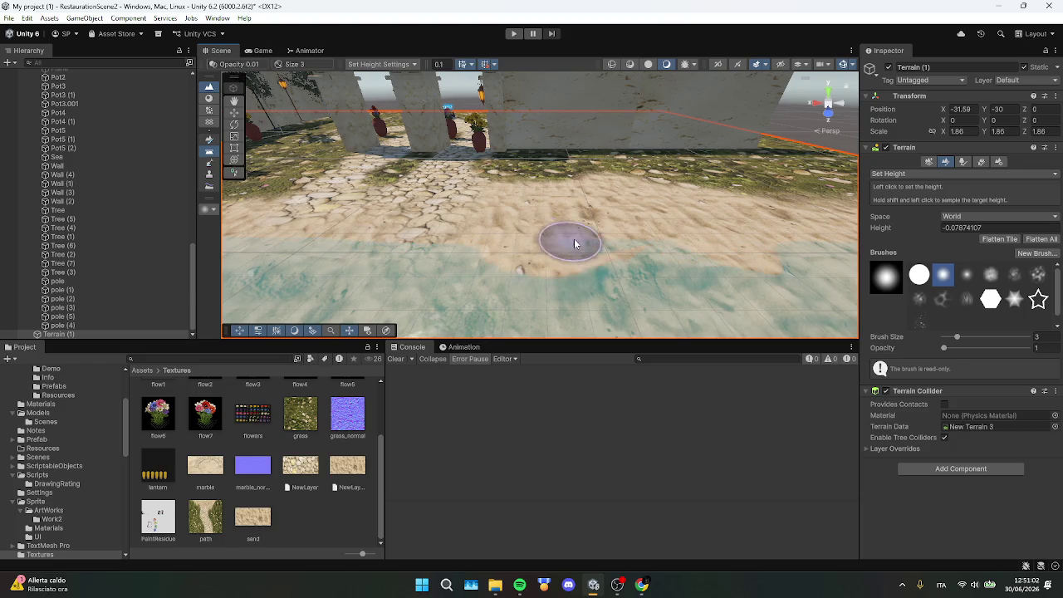
pyautogui.scroll(2, 568, 240)
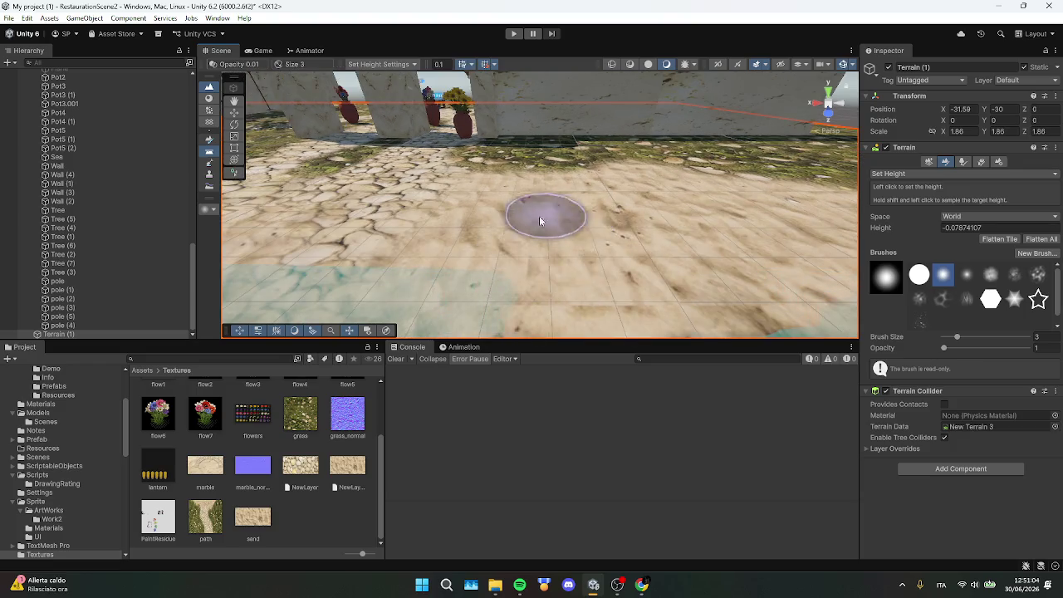
pyautogui.scroll(-2, 570, 248)
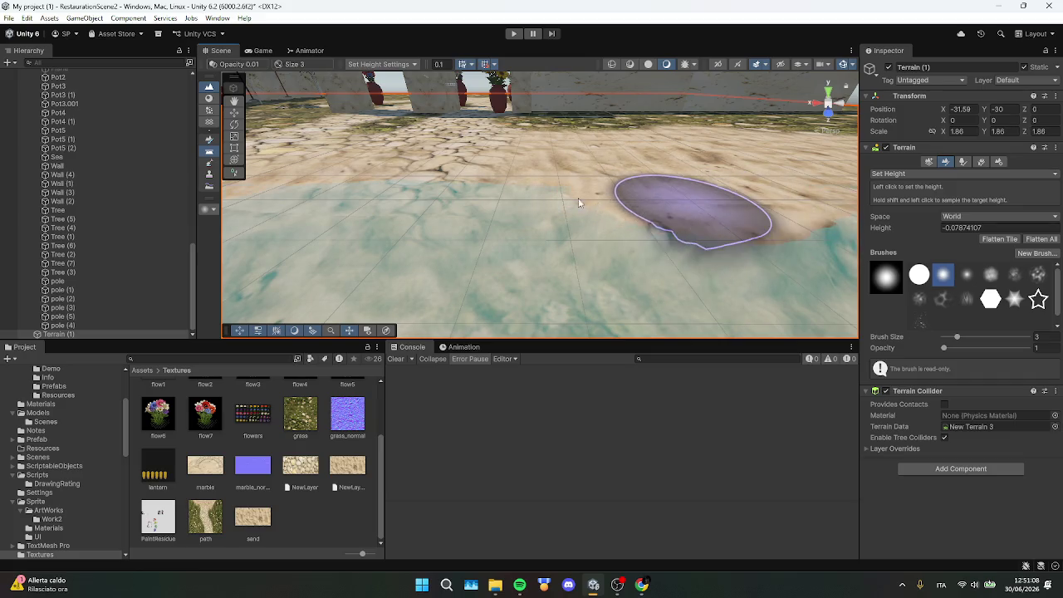
pyautogui.moveTo(568, 200)
pyautogui.mouseDown()
pyautogui.moveTo(427, 197)
pyautogui.moveTo(558, 193)
pyautogui.moveTo(511, 202)
pyautogui.moveTo(629, 155)
pyautogui.moveTo(743, 166)
pyautogui.mouseUp()
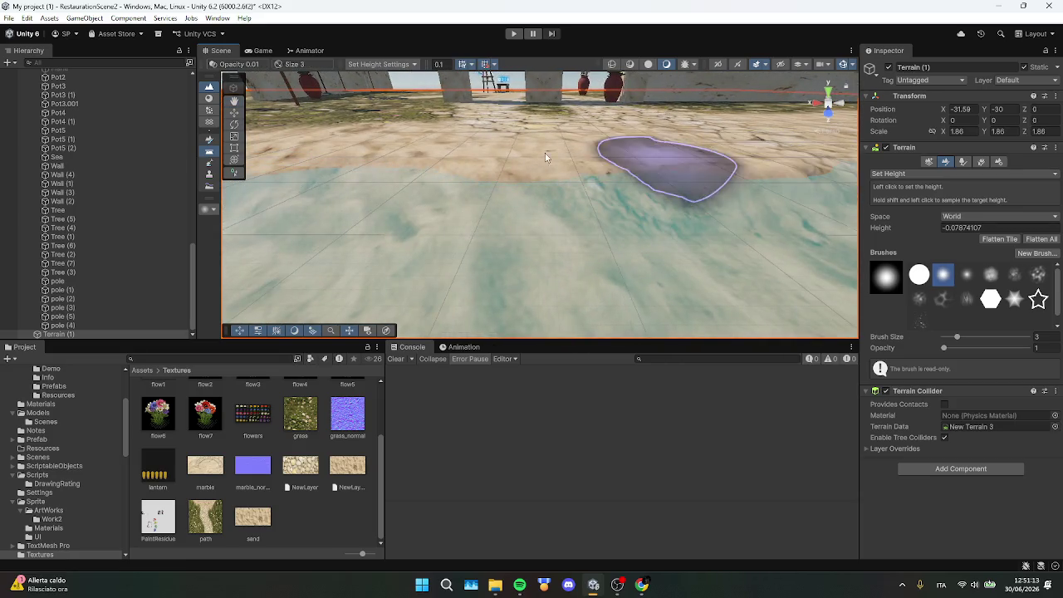
pyautogui.moveTo(546, 157)
pyautogui.mouseDown()
pyautogui.moveTo(624, 166)
pyautogui.moveTo(649, 148)
pyautogui.moveTo(605, 226)
pyautogui.mouseUp()
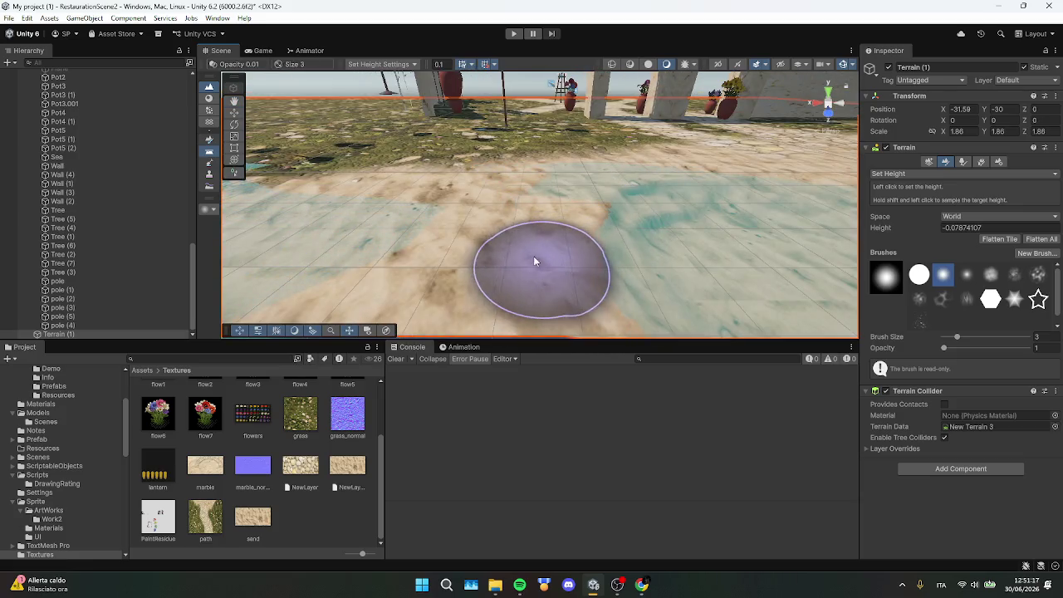
pyautogui.scroll(-5, 533, 256)
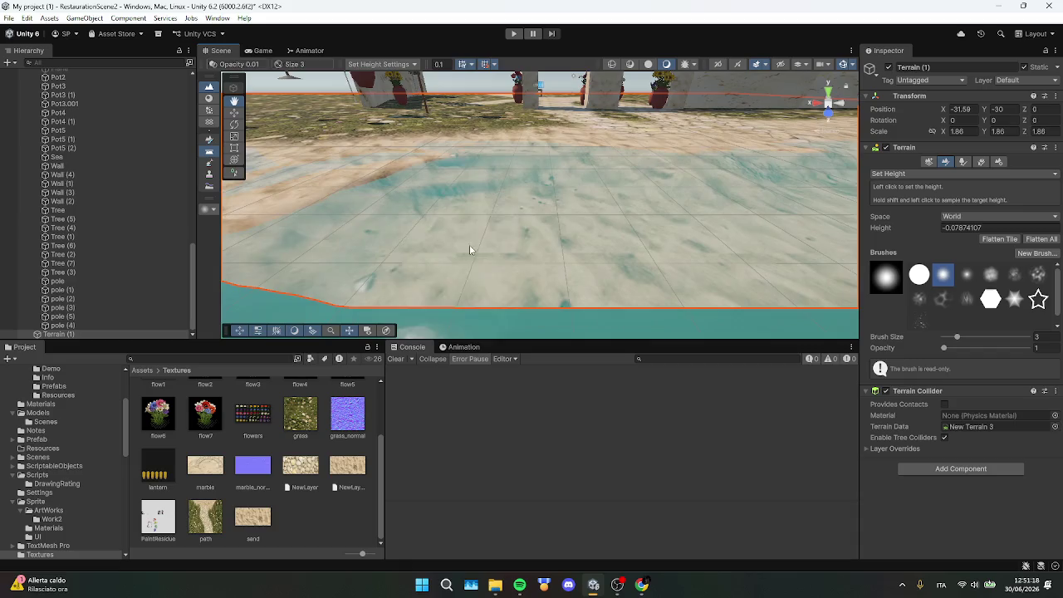
# Sample the shore height and set the Set Height target to 1
pyautogui.keyDown('shift'); pyautogui.click(463, 241); pyautogui.keyUp('shift')
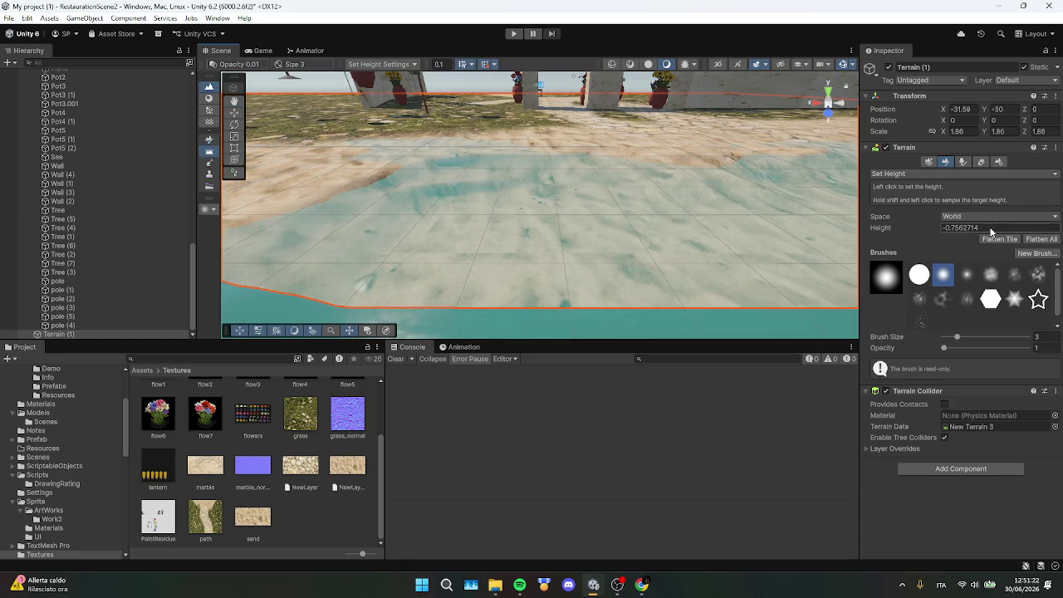
pyautogui.press('Return')
pyautogui.scroll(5, 822, 208)
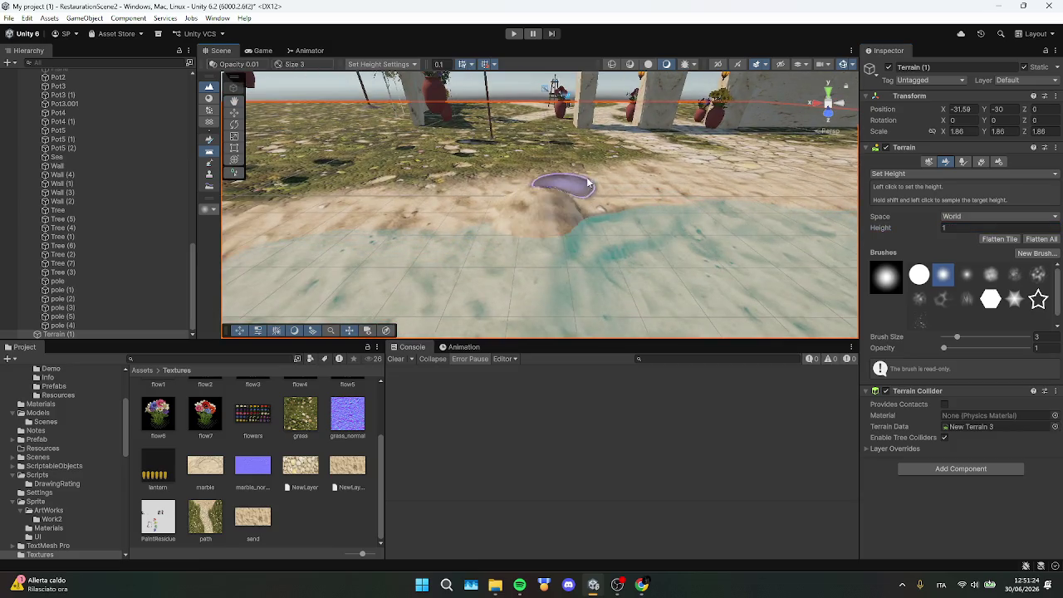
pyautogui.scroll(-5, 623, 198)
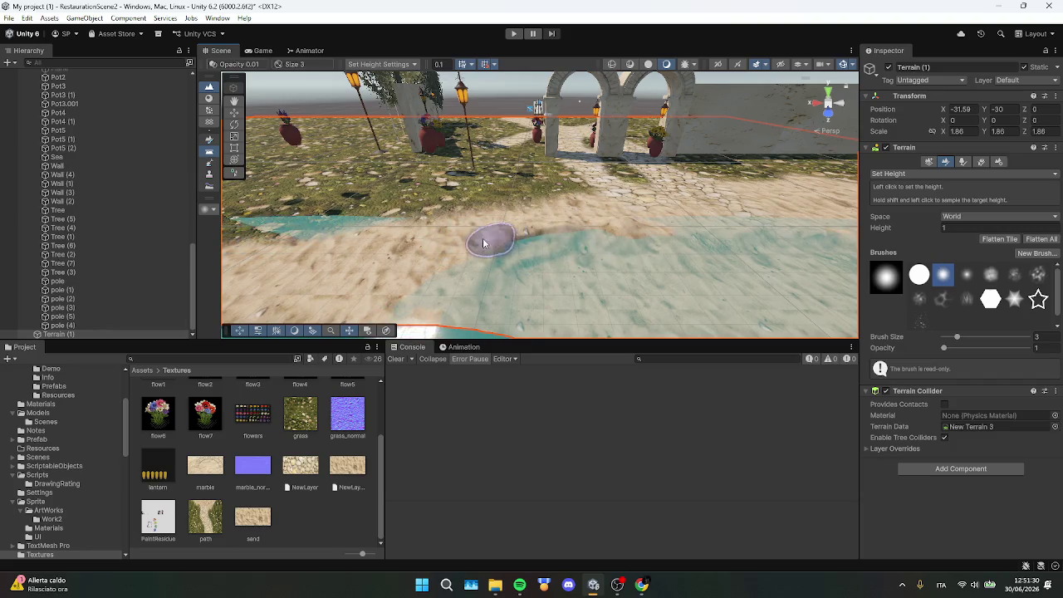
# Check the Game view, then orbit the Scene view toward the pots and lanterns
pyautogui.moveTo(428, 299)
pyautogui.mouseDown()
pyautogui.moveTo(404, 280)
pyautogui.moveTo(511, 244)
pyautogui.mouseUp()
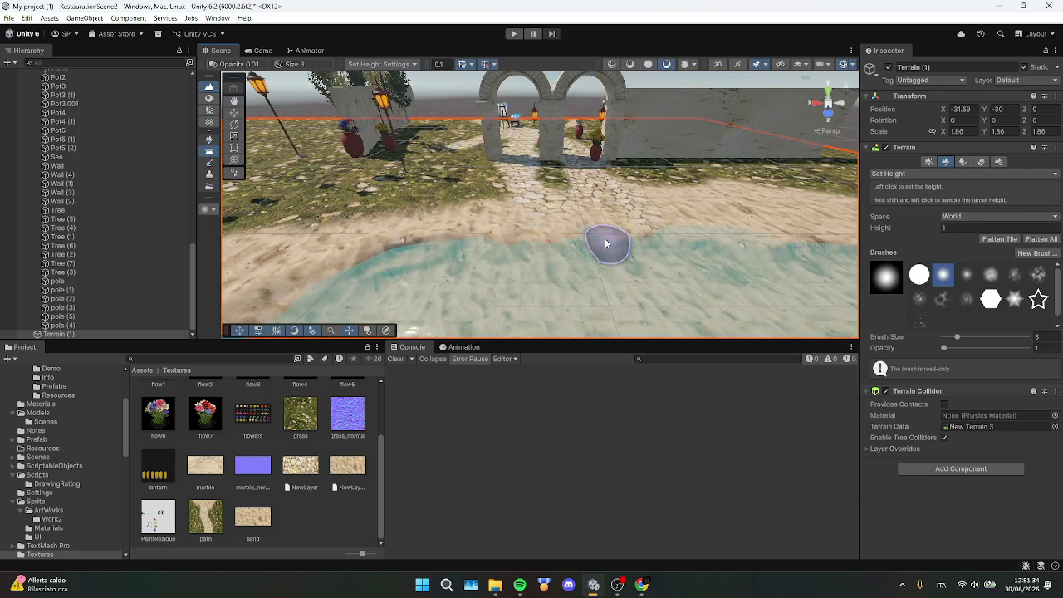
pyautogui.scroll(5, 691, 238)
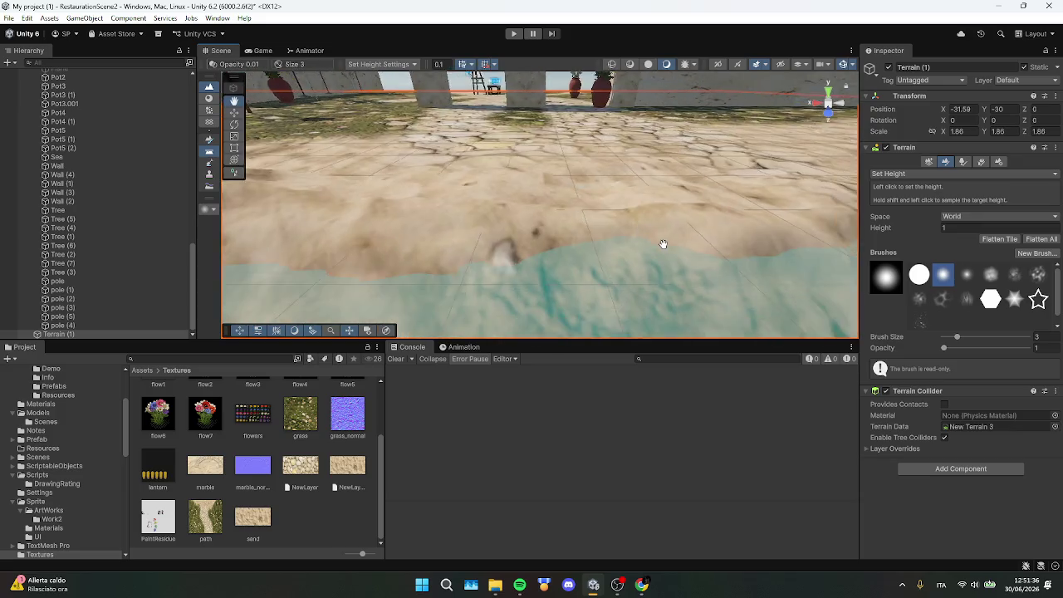
pyautogui.moveTo(689, 216); pyautogui.dragTo(554, 209)
pyautogui.click(261, 51)
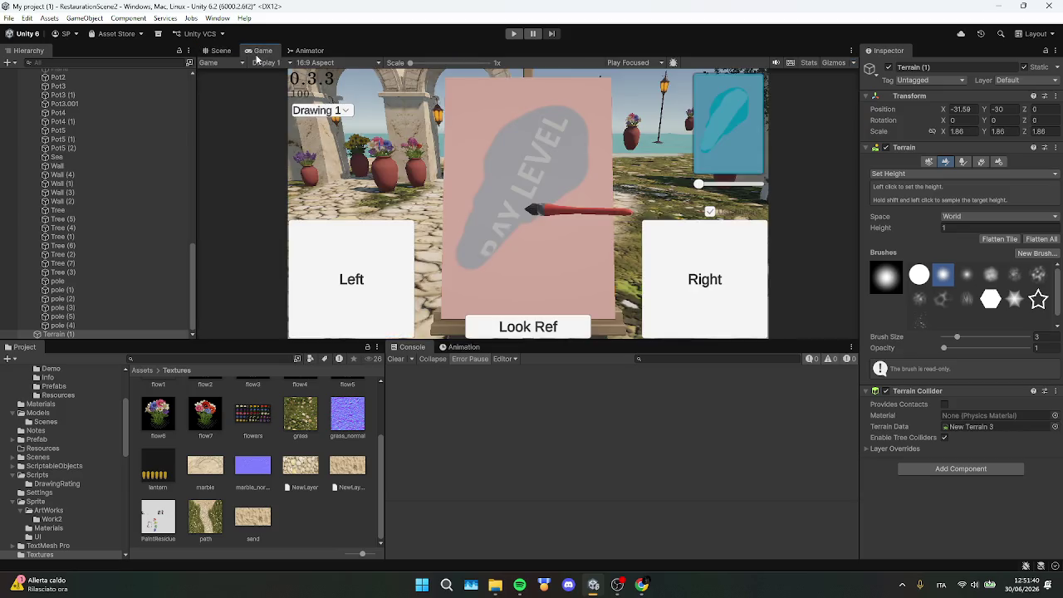
pyautogui.click(219, 51)
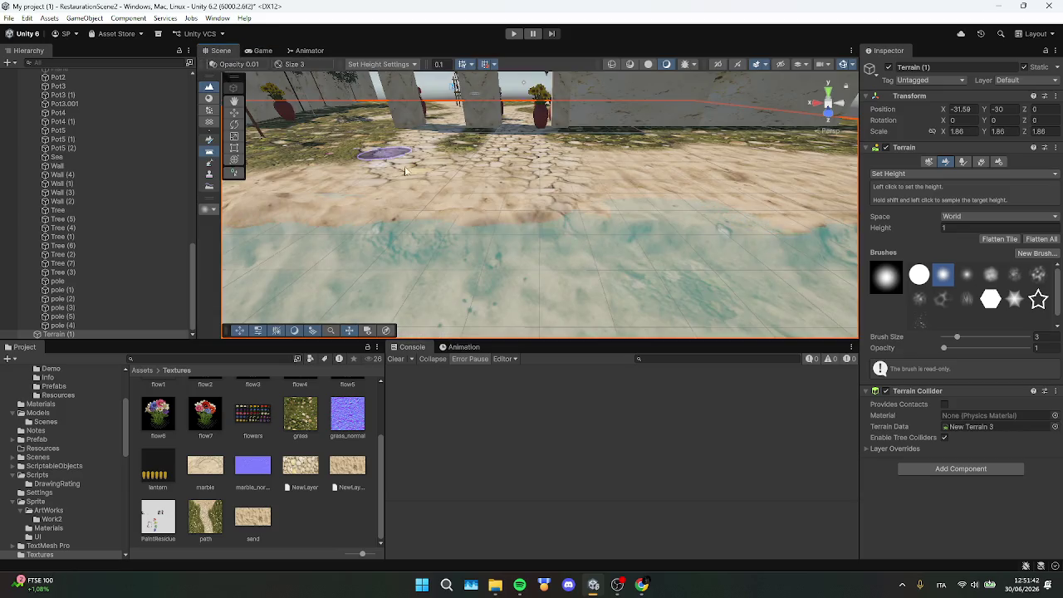
pyautogui.moveTo(487, 172); pyautogui.dragTo(582, 174)
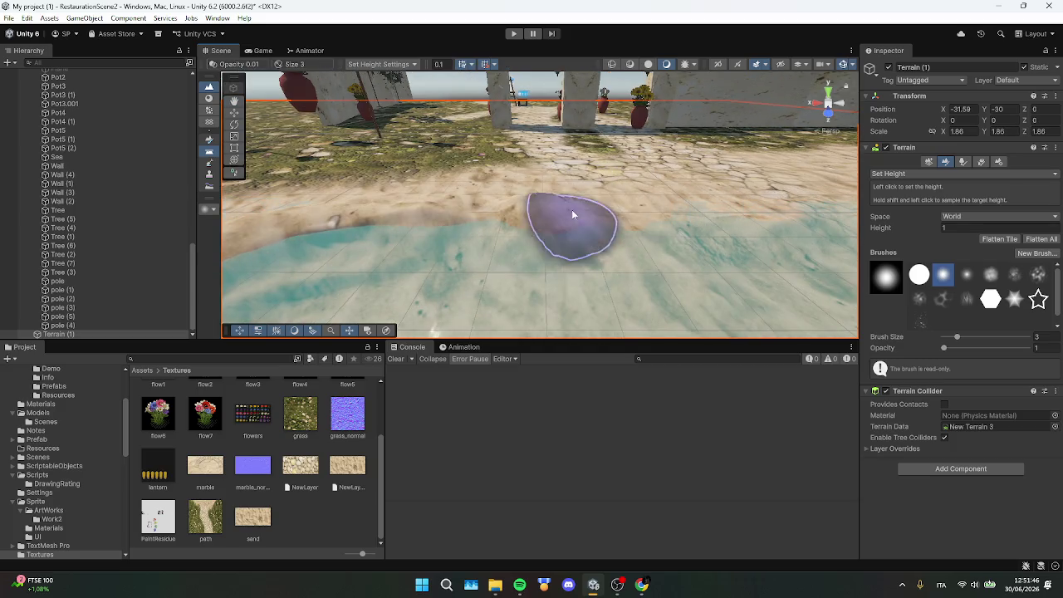
pyautogui.moveTo(654, 223); pyautogui.dragTo(625, 230)
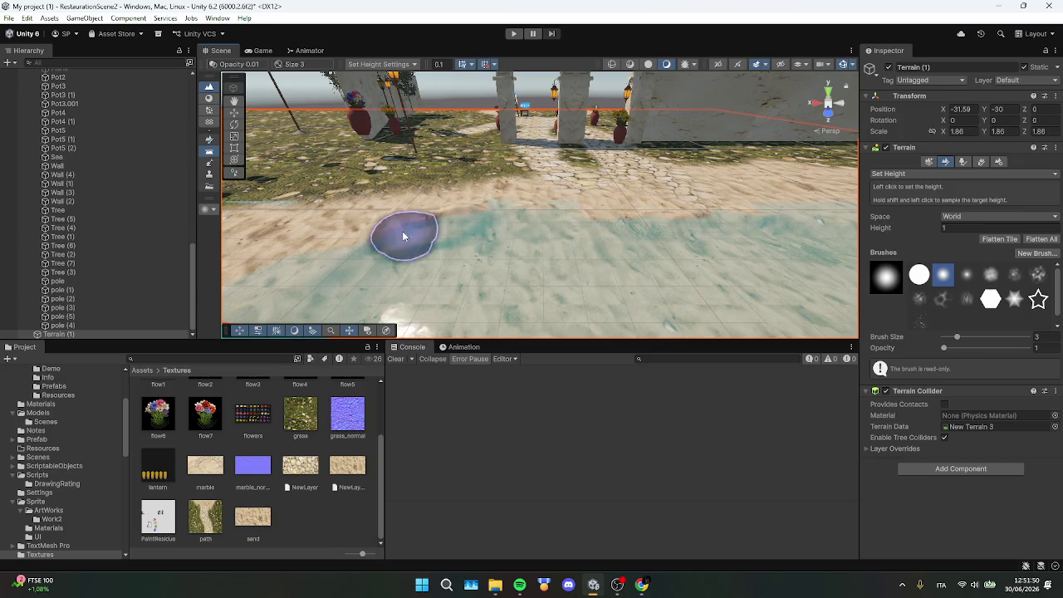
# Frame the pots and lanterns and level the grass beside the flower pot with a size 6 brush
pyautogui.moveTo(246, 298)
pyautogui.mouseDown()
pyautogui.moveTo(347, 247)
pyautogui.moveTo(410, 261)
pyautogui.moveTo(570, 233)
pyautogui.moveTo(604, 273)
pyautogui.moveTo(702, 288)
pyautogui.moveTo(853, 378)
pyautogui.moveTo(75, 361)
pyautogui.moveTo(239, 291)
pyautogui.moveTo(227, 302)
pyautogui.mouseUp()
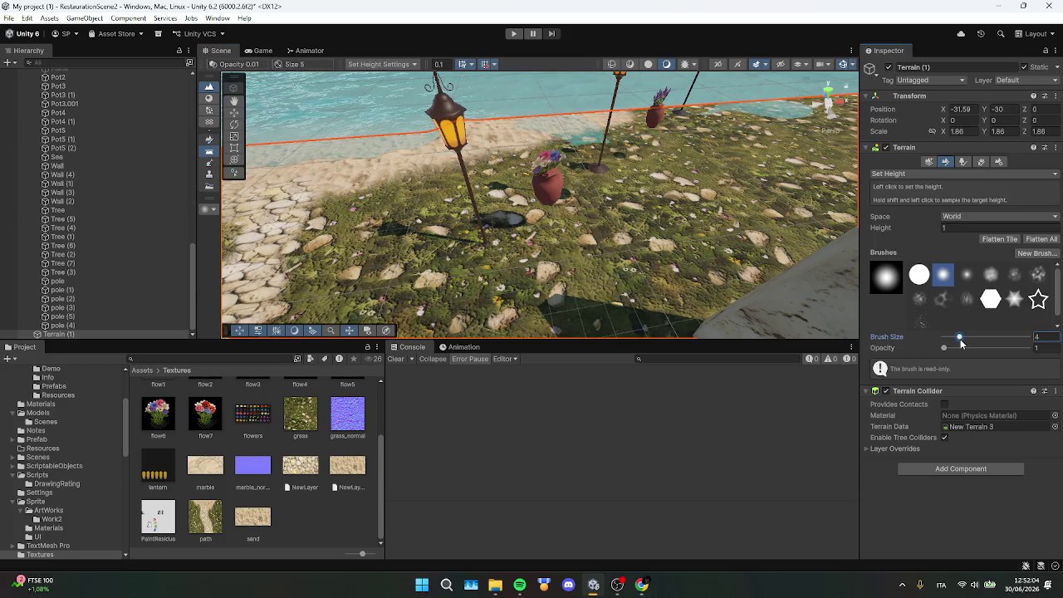
pyautogui.moveTo(881, 335)
pyautogui.mouseDown()
pyautogui.moveTo(451, 237)
pyautogui.moveTo(615, 215)
pyautogui.mouseUp()
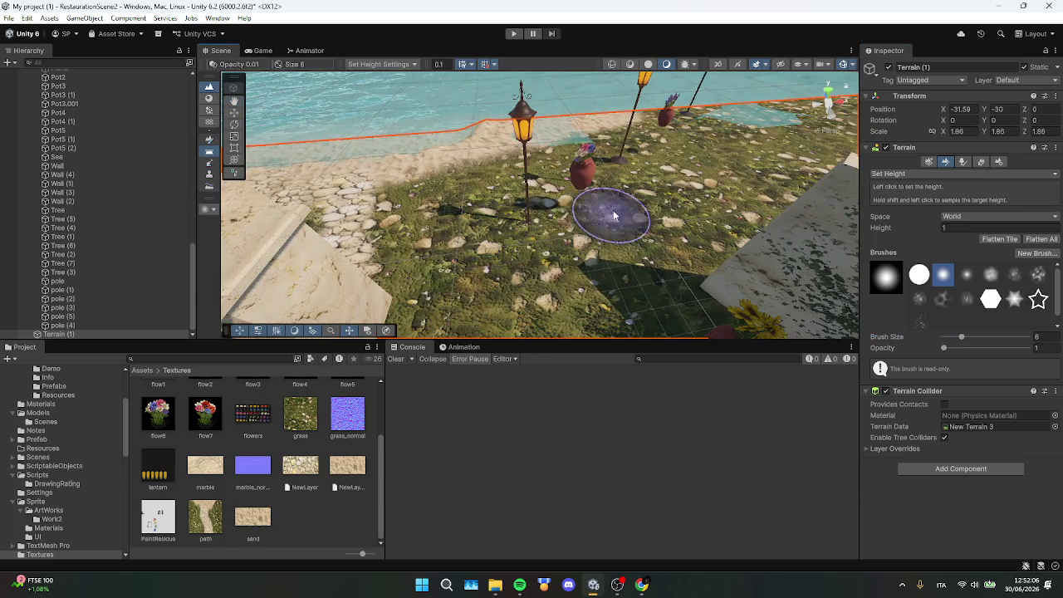
pyautogui.scroll(5, 585, 201)
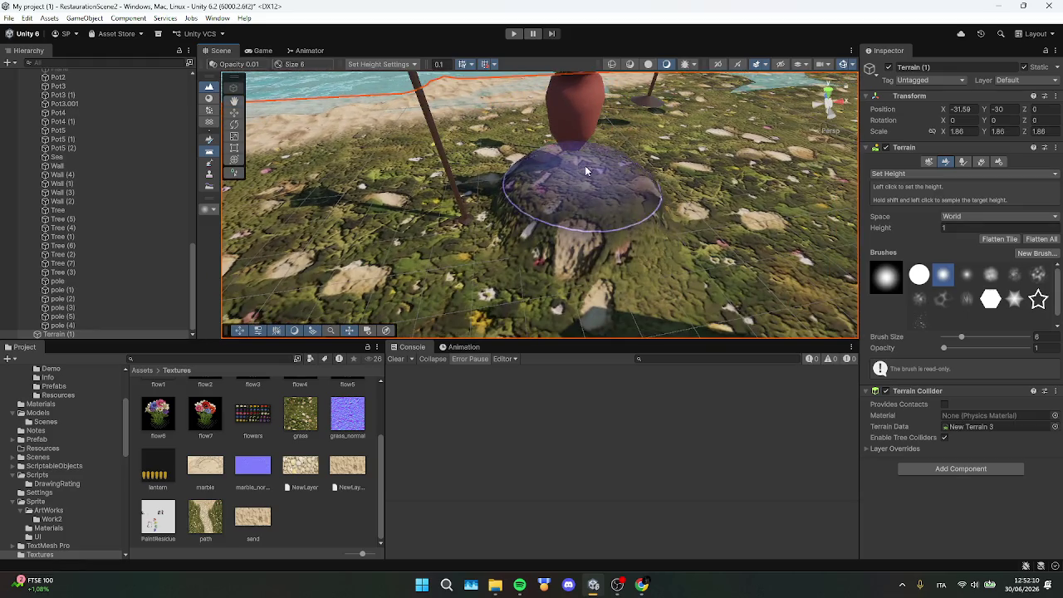
pyautogui.moveTo(585, 166)
pyautogui.mouseDown()
pyautogui.moveTo(570, 157)
pyautogui.moveTo(615, 176)
pyautogui.moveTo(762, 155)
pyautogui.mouseUp()
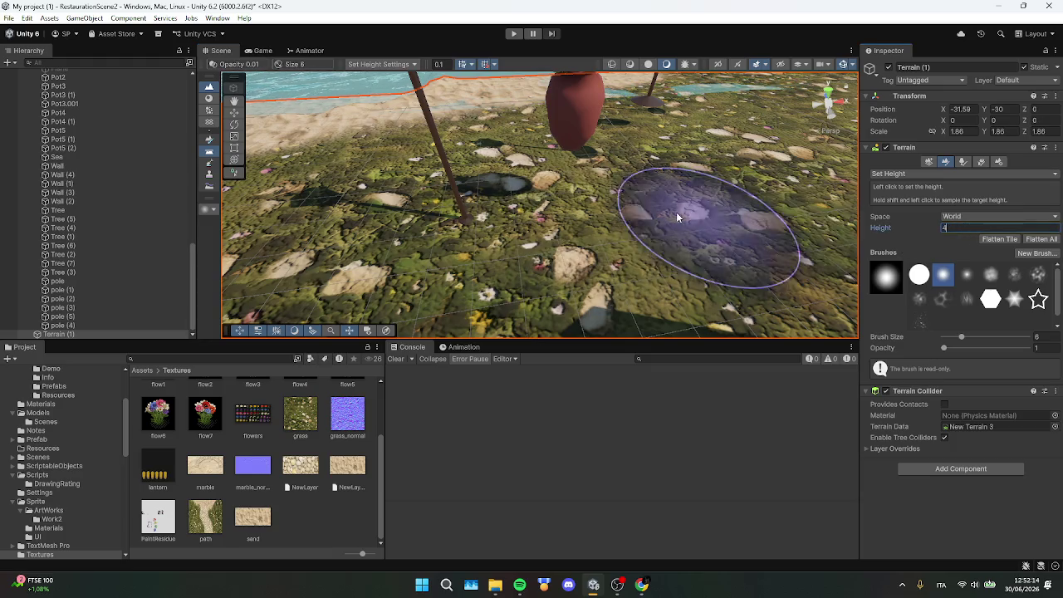
# Set the height target to 4 and raise a large mound beneath flower pot Pot3 (1)
pyautogui.write('4')
pyautogui.moveTo(574, 192); pyautogui.dragTo(571, 170)
pyautogui.scroll(-5, 570, 166)
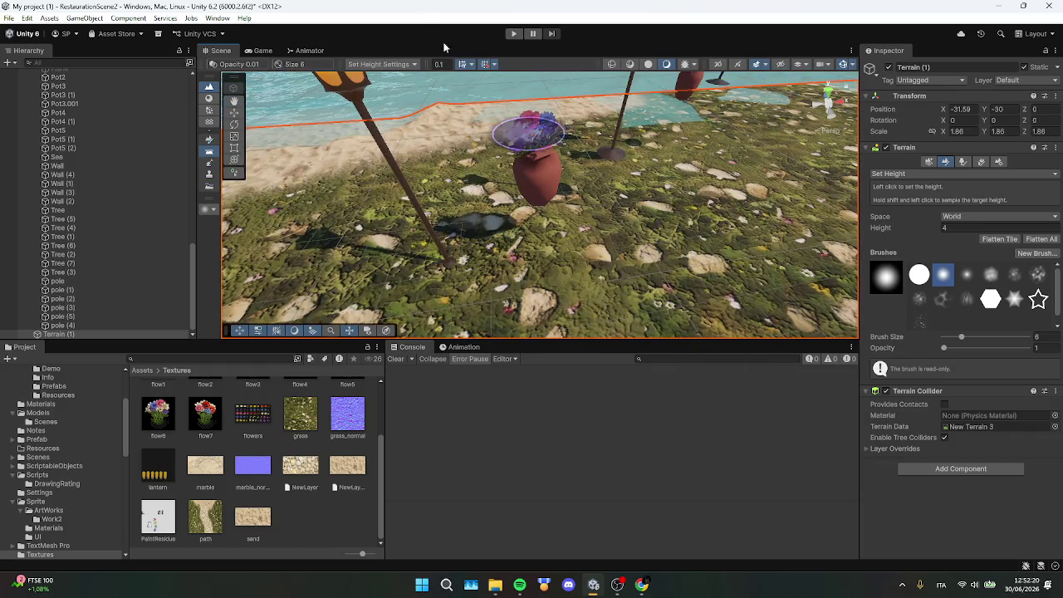
pyautogui.scroll(-5, 513, 115)
pyautogui.click(530, 243)
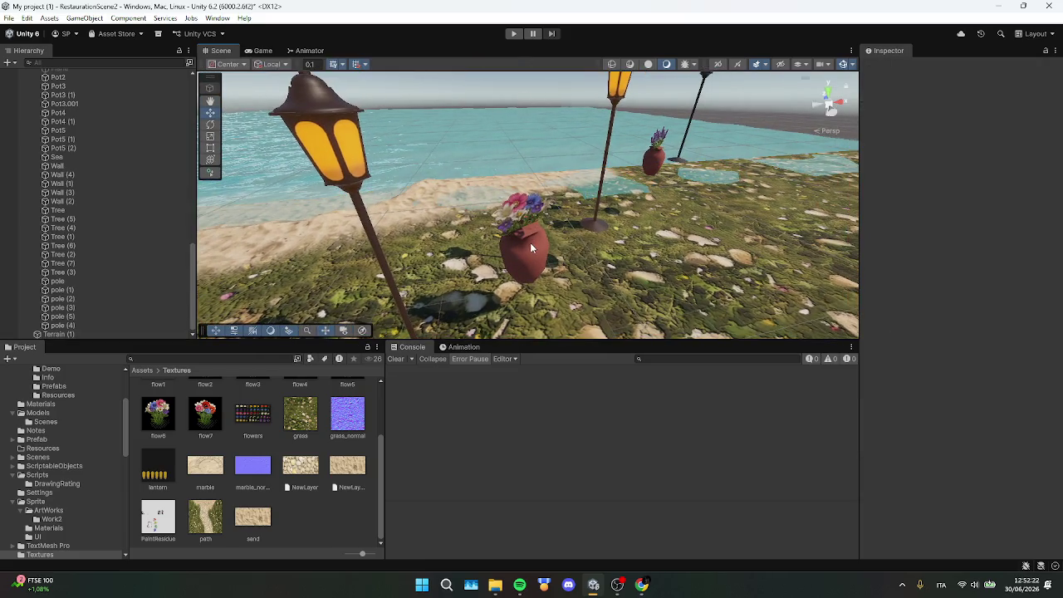
pyautogui.scroll(5, 535, 244)
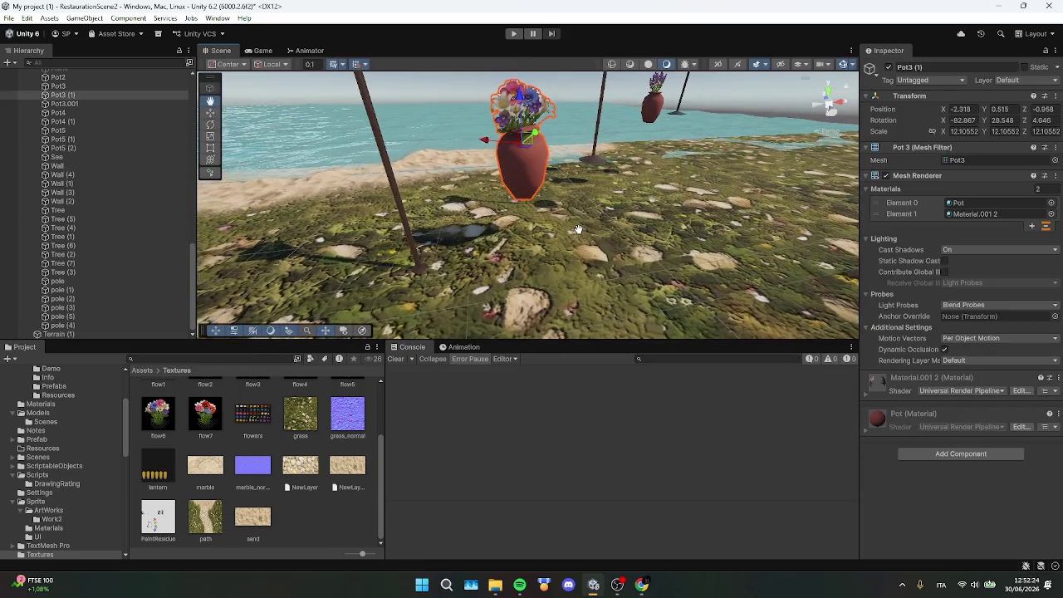
pyautogui.click(521, 256)
pyautogui.moveTo(521, 257)
pyautogui.mouseDown()
pyautogui.moveTo(565, 232)
pyautogui.moveTo(541, 215)
pyautogui.moveTo(565, 228)
pyautogui.moveTo(554, 198)
pyautogui.moveTo(605, 184)
pyautogui.moveTo(513, 223)
pyautogui.moveTo(480, 154)
pyautogui.mouseUp()
# Reshape the tall mound under the pot into a lower hill, viewing pots and poles from above
pyautogui.scroll(2, 556, 208)
pyautogui.scroll(3, 493, 183)
pyautogui.scroll(-8, 479, 154)
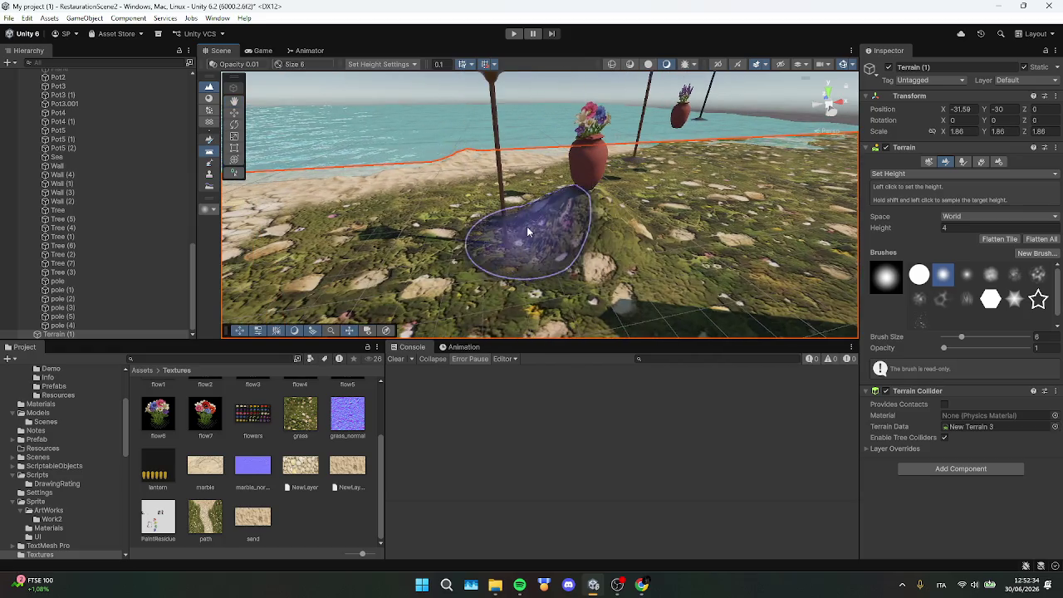
pyautogui.scroll(-5, 461, 243)
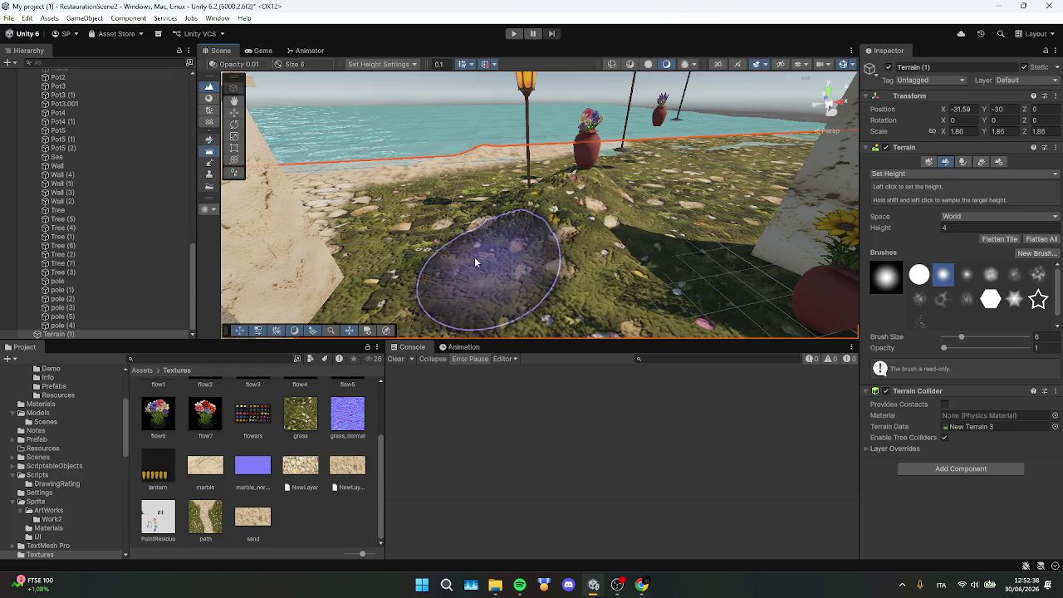
pyautogui.scroll(-5, 570, 242)
pyautogui.scroll(-5, 553, 261)
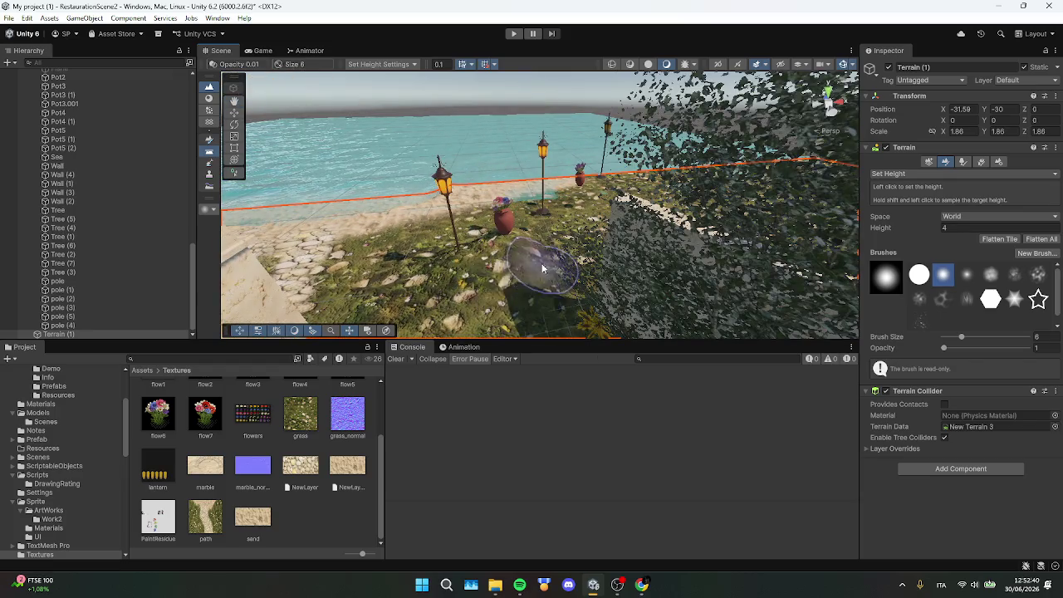
pyautogui.scroll(-5, 502, 275)
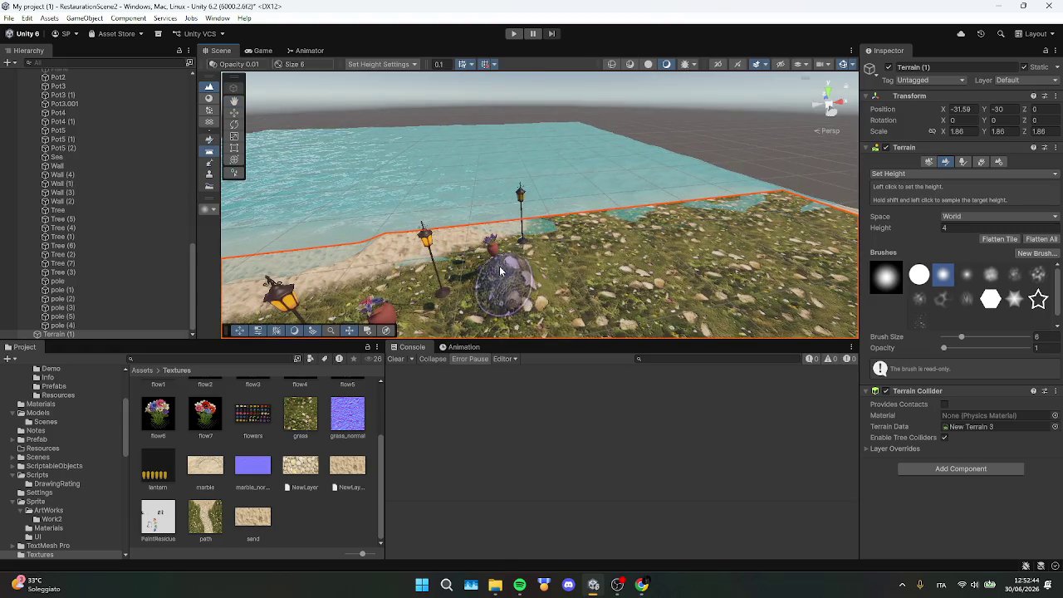
pyautogui.scroll(15, 501, 271)
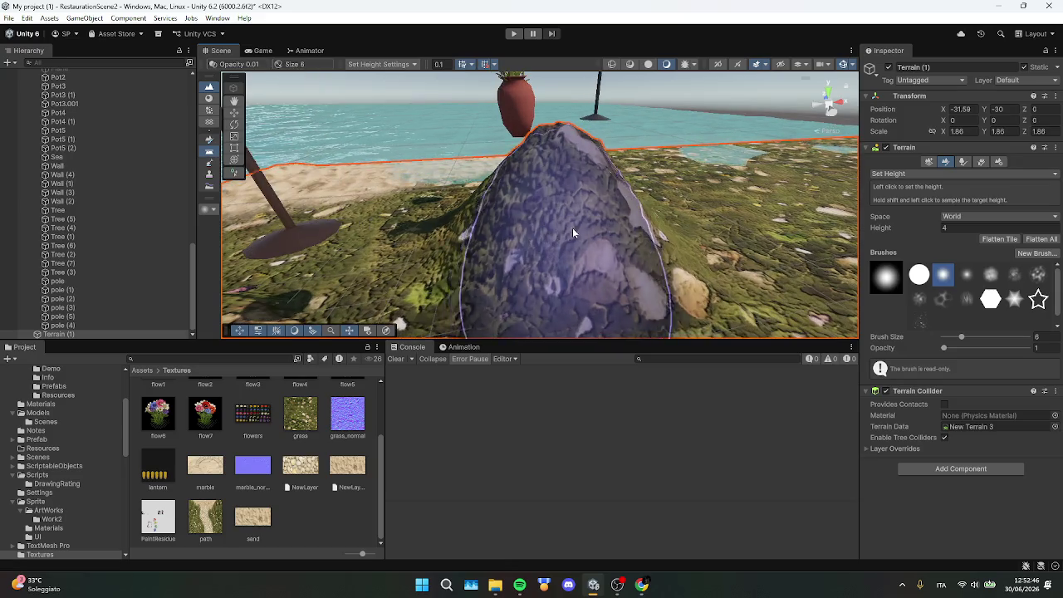
pyautogui.moveTo(572, 227)
pyautogui.mouseDown()
pyautogui.moveTo(508, 209)
pyautogui.moveTo(526, 158)
pyautogui.moveTo(548, 172)
pyautogui.moveTo(547, 239)
pyautogui.moveTo(558, 223)
pyautogui.moveTo(586, 238)
pyautogui.mouseUp()
pyautogui.scroll(5, 549, 245)
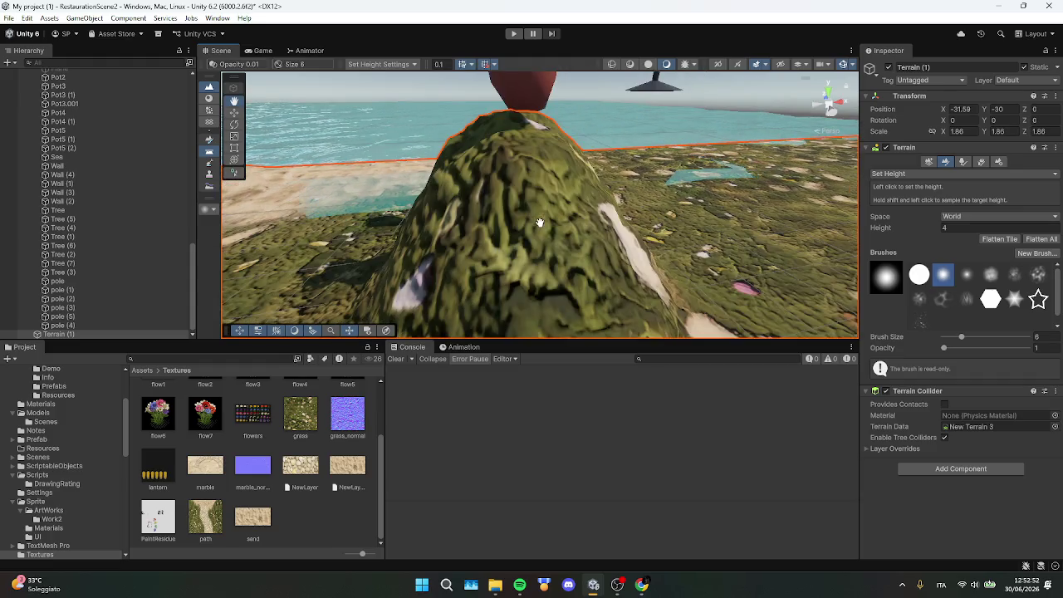
pyautogui.scroll(-5, 595, 226)
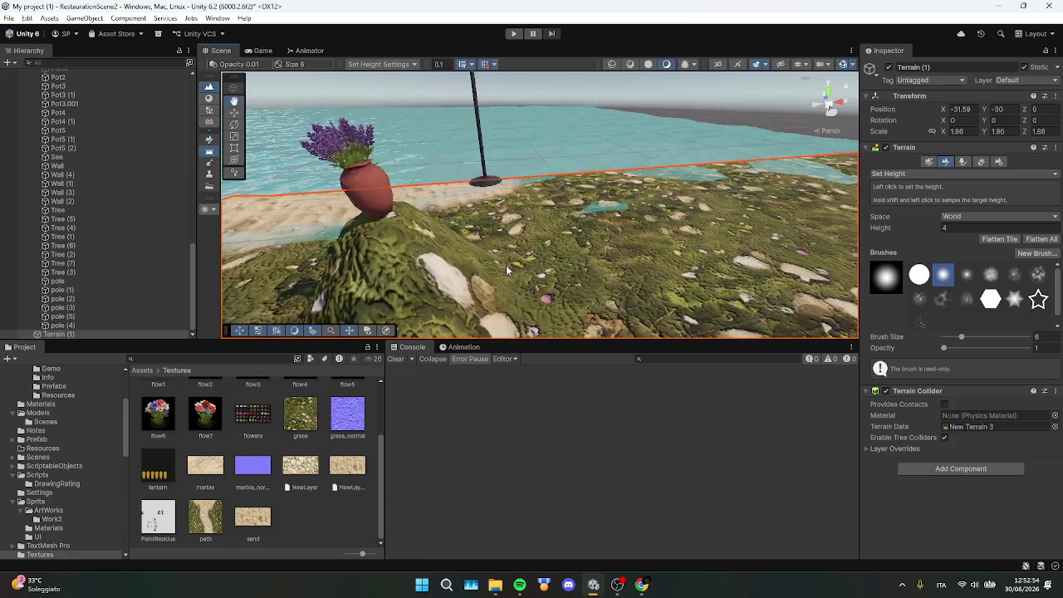
pyautogui.moveTo(506, 265)
pyautogui.mouseDown()
pyautogui.moveTo(596, 196)
pyautogui.moveTo(601, 204)
pyautogui.moveTo(605, 185)
pyautogui.moveTo(556, 193)
pyautogui.mouseUp()
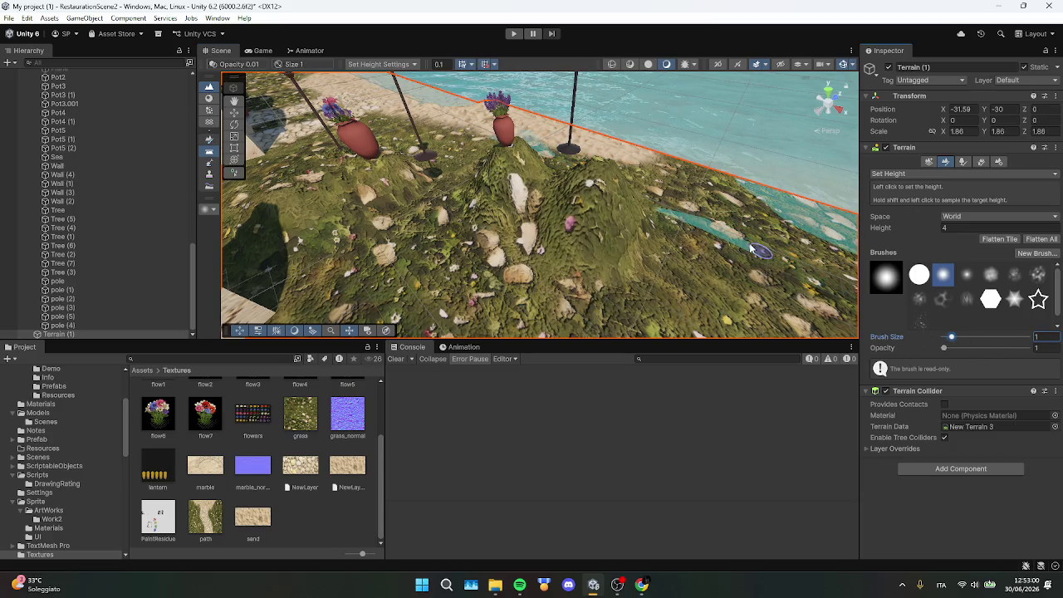
# Set the brush size to 5 and raise terrain around the lantern pole with Set Height
pyautogui.click(953, 335)
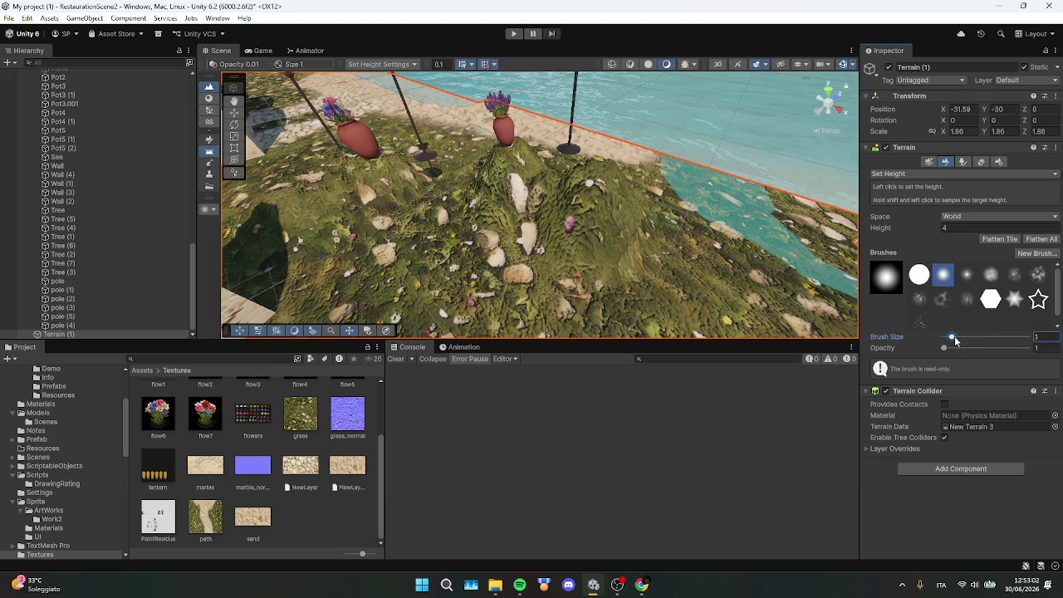
pyautogui.moveTo(677, 230)
pyautogui.mouseDown()
pyautogui.moveTo(516, 238)
pyautogui.moveTo(529, 202)
pyautogui.mouseUp()
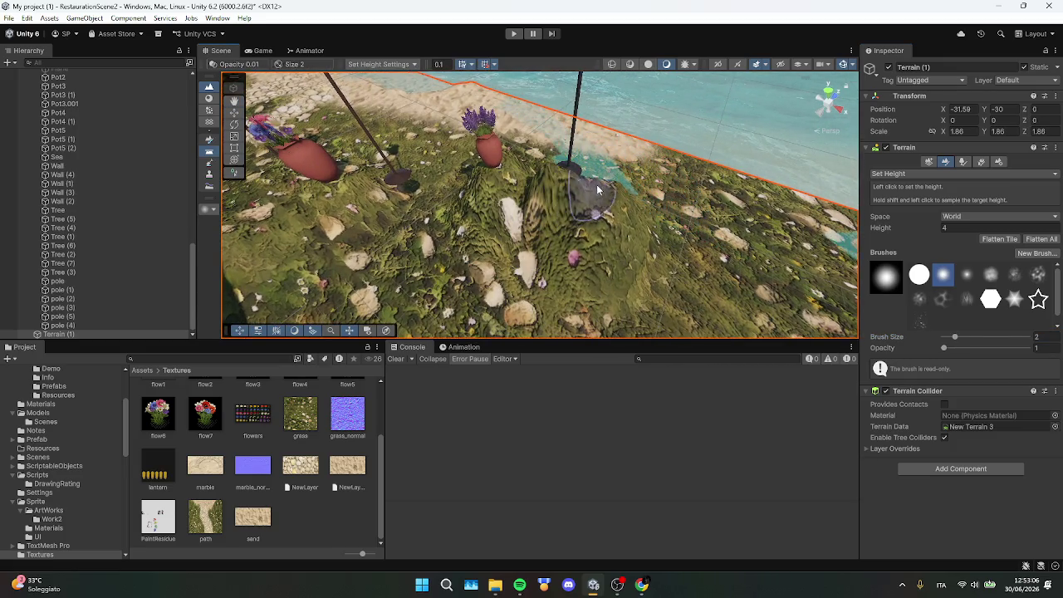
pyautogui.moveTo(598, 189)
pyautogui.mouseDown()
pyautogui.moveTo(555, 226)
pyautogui.moveTo(574, 220)
pyautogui.moveTo(619, 237)
pyautogui.moveTo(538, 211)
pyautogui.mouseUp()
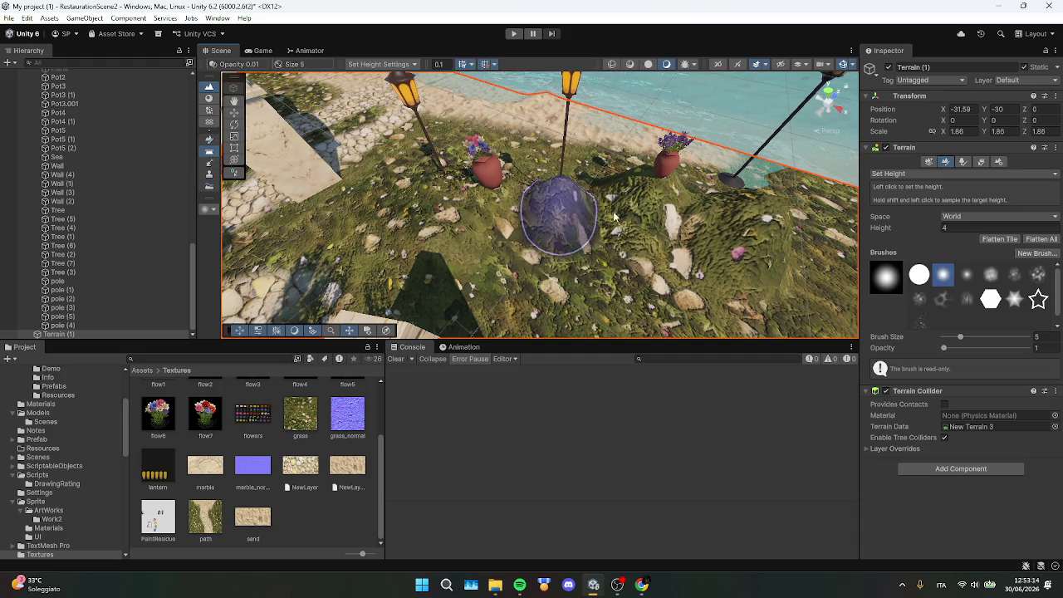
pyautogui.moveTo(615, 216); pyautogui.dragTo(572, 211)
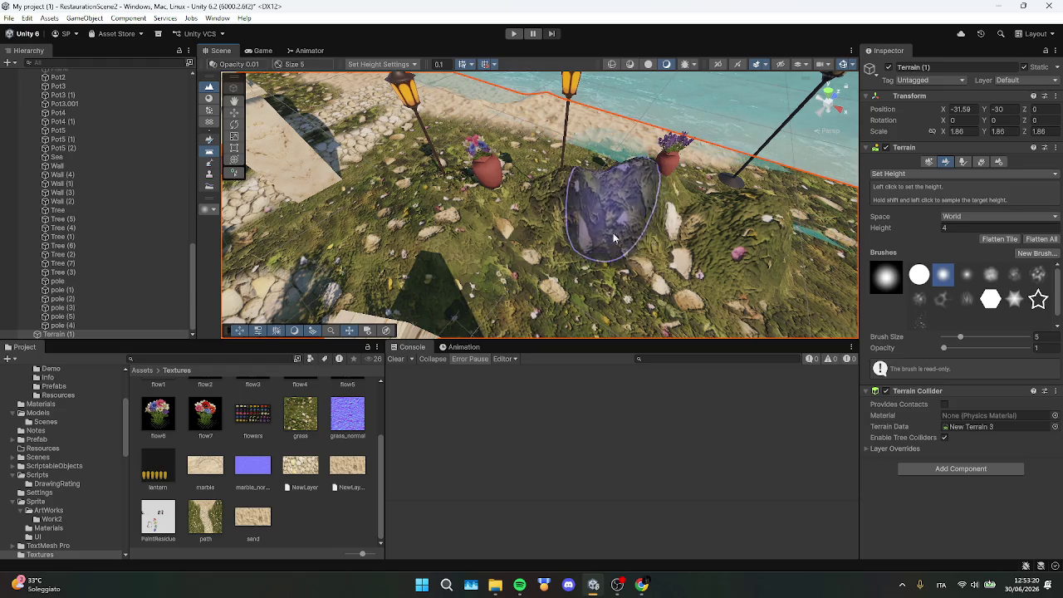
pyautogui.moveTo(569, 273)
pyautogui.mouseDown()
pyautogui.moveTo(754, 206)
pyautogui.moveTo(634, 210)
pyautogui.mouseUp()
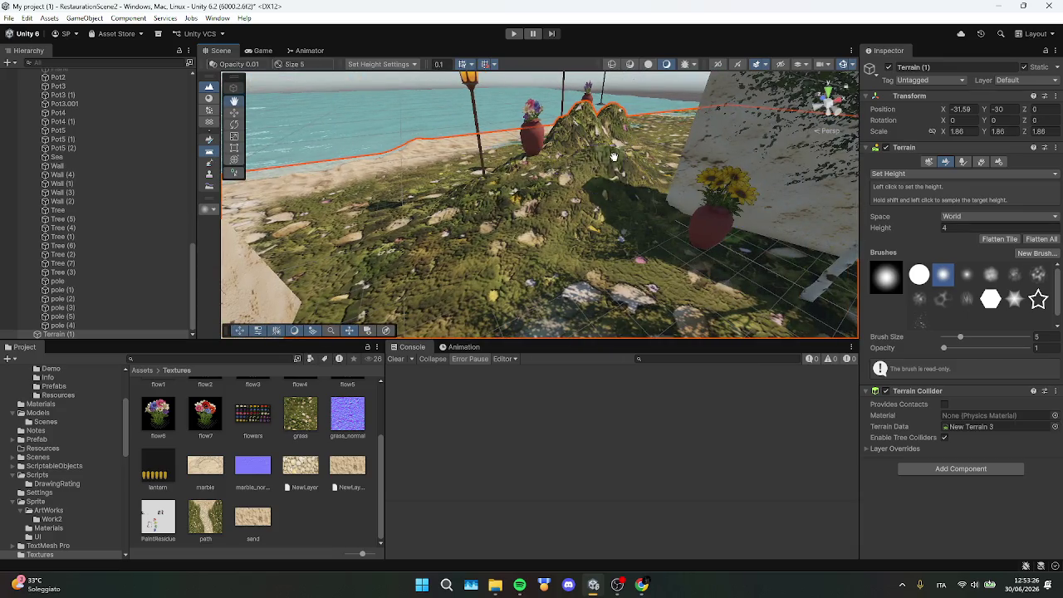
pyautogui.moveTo(613, 156)
pyautogui.mouseDown()
pyautogui.moveTo(570, 225)
pyautogui.moveTo(585, 249)
pyautogui.moveTo(569, 209)
pyautogui.mouseUp()
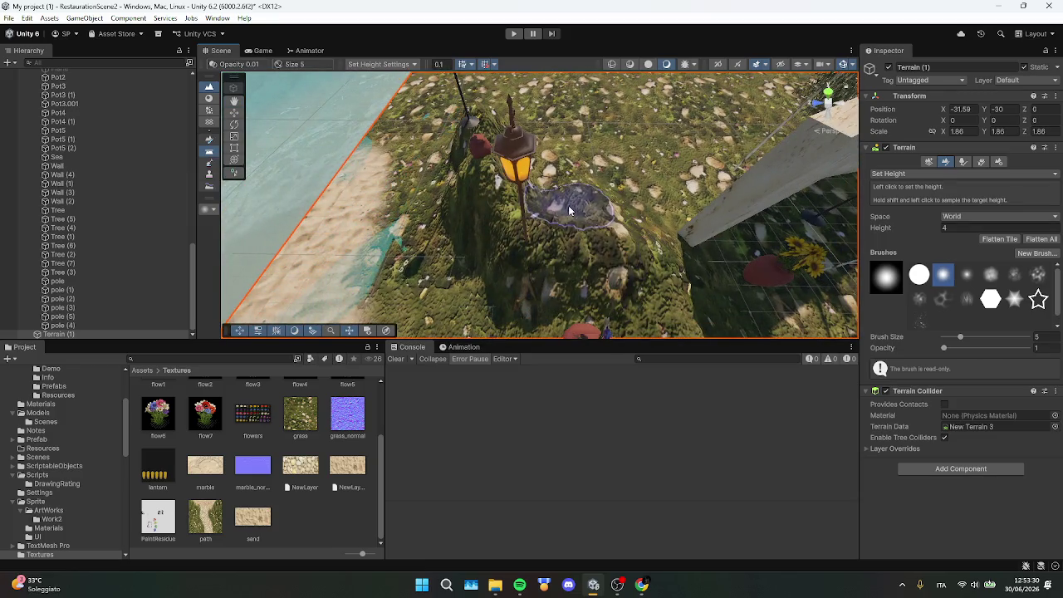
# Raise a grassy mound on the terrain near the flower pots and arches
pyautogui.press('w')
pyautogui.scroll(10, 540, 216)
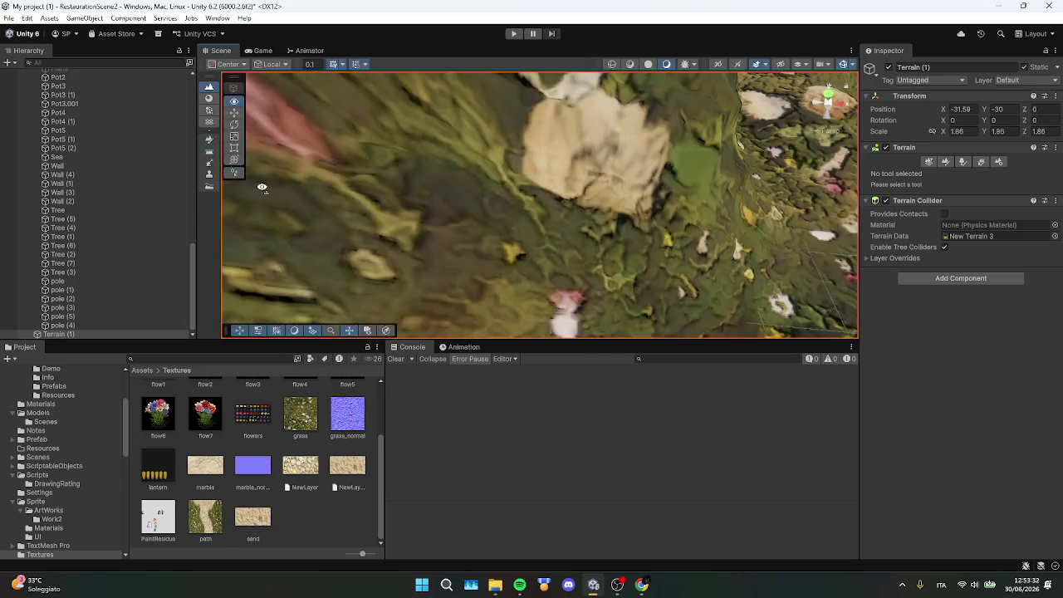
pyautogui.press('F3')
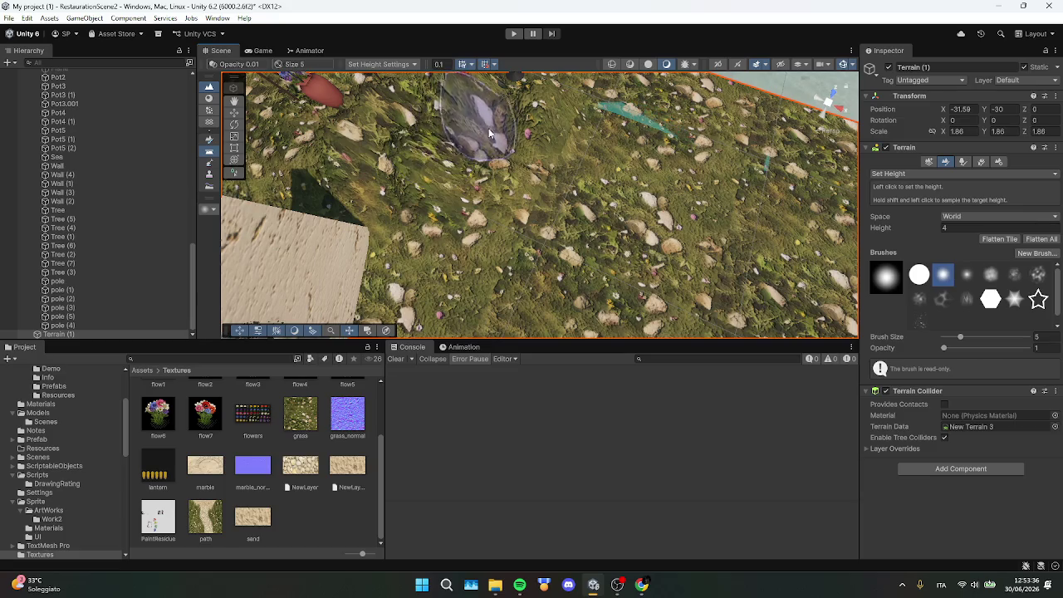
pyautogui.scroll(-5, 509, 129)
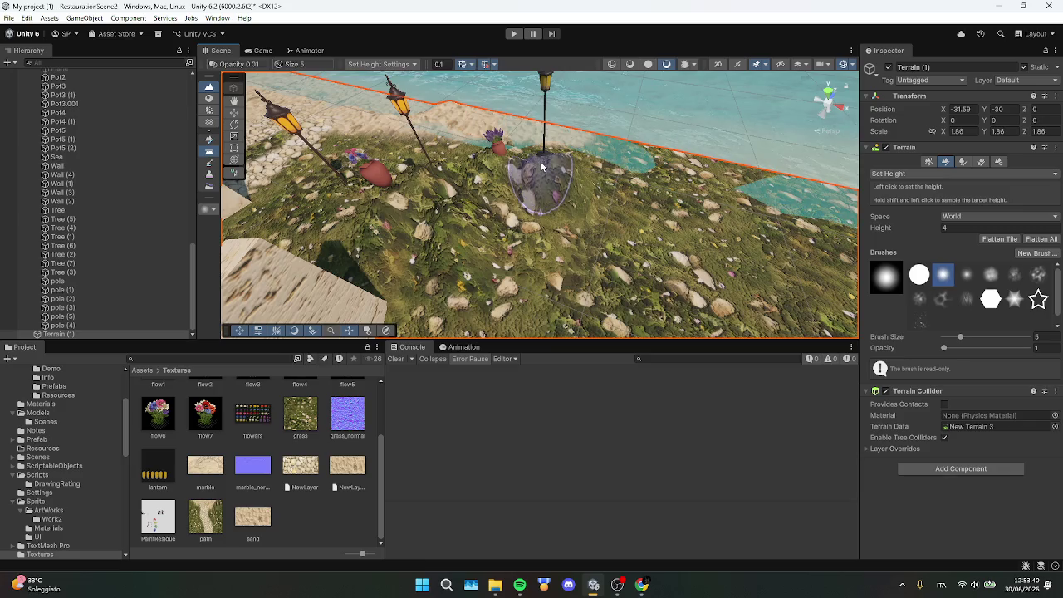
pyautogui.scroll(3, 540, 166)
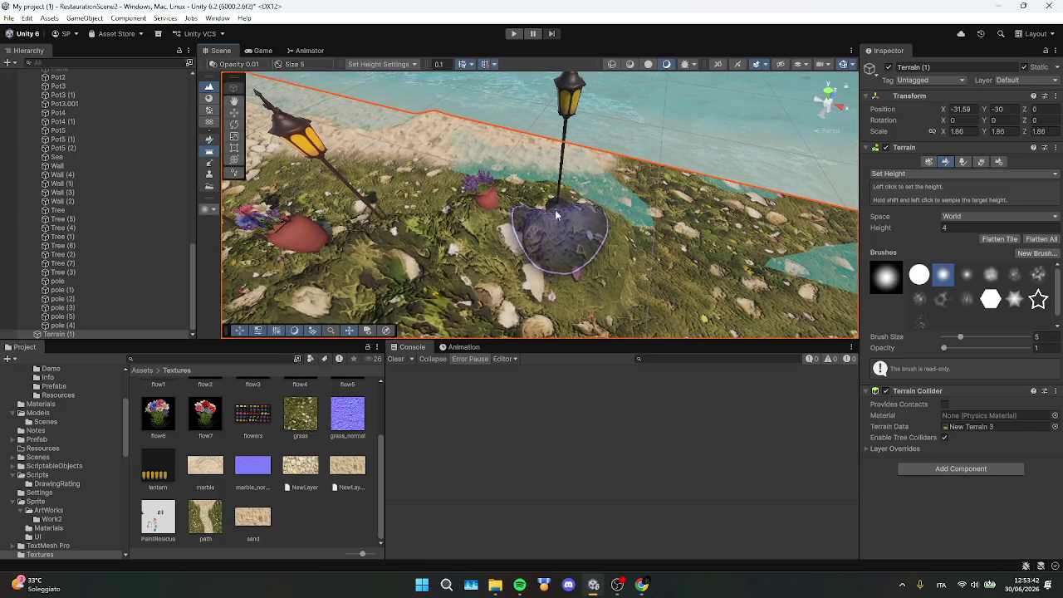
pyautogui.moveTo(557, 214); pyautogui.dragTo(399, 279)
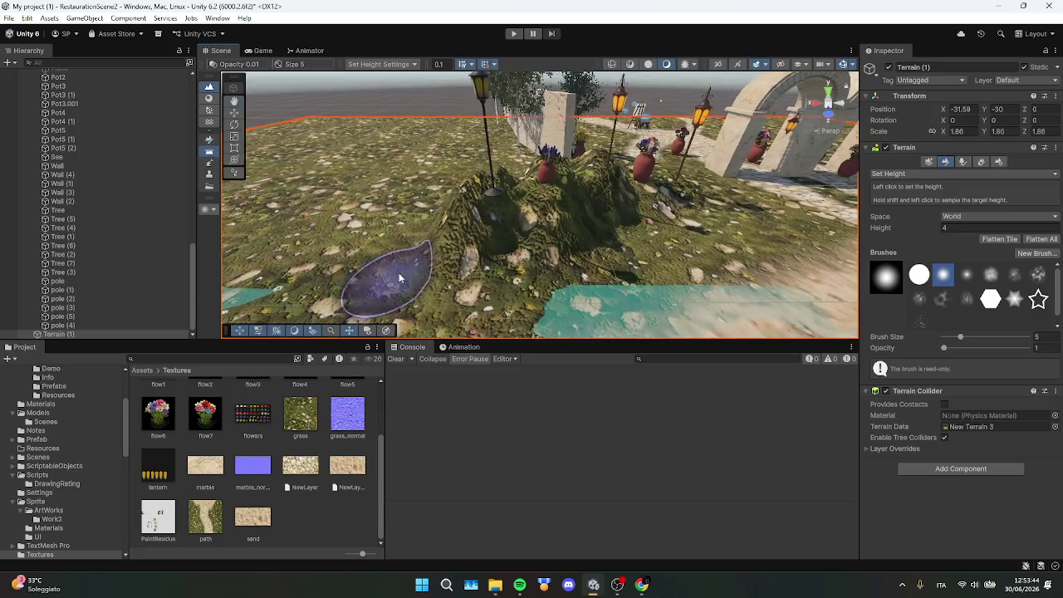
pyautogui.moveTo(510, 258); pyautogui.dragTo(519, 247)
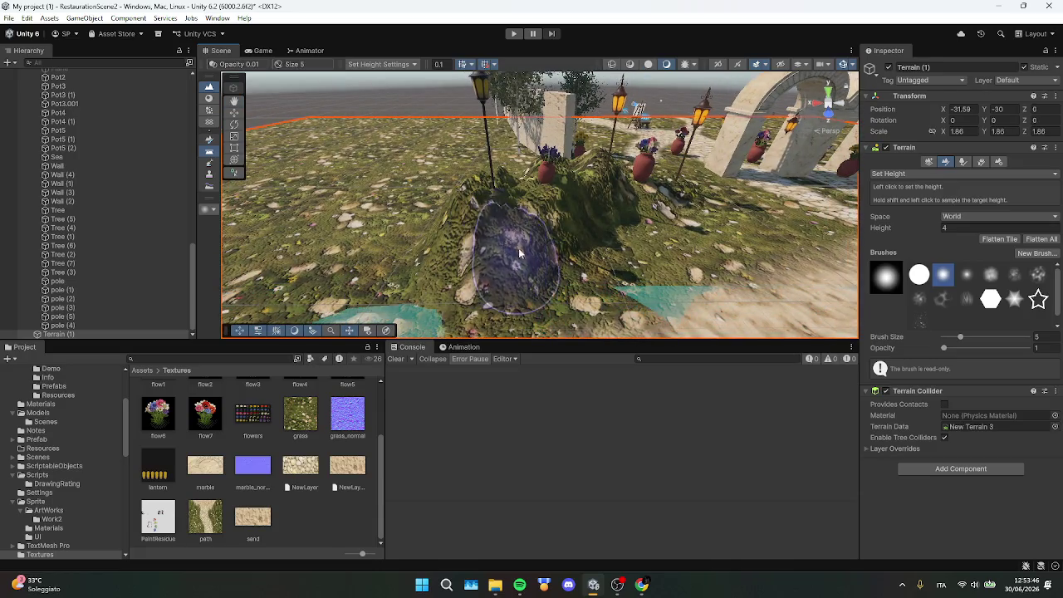
# Reselect the terrain and swing the view over the beach toward the lantern plaza
pyautogui.press('w')
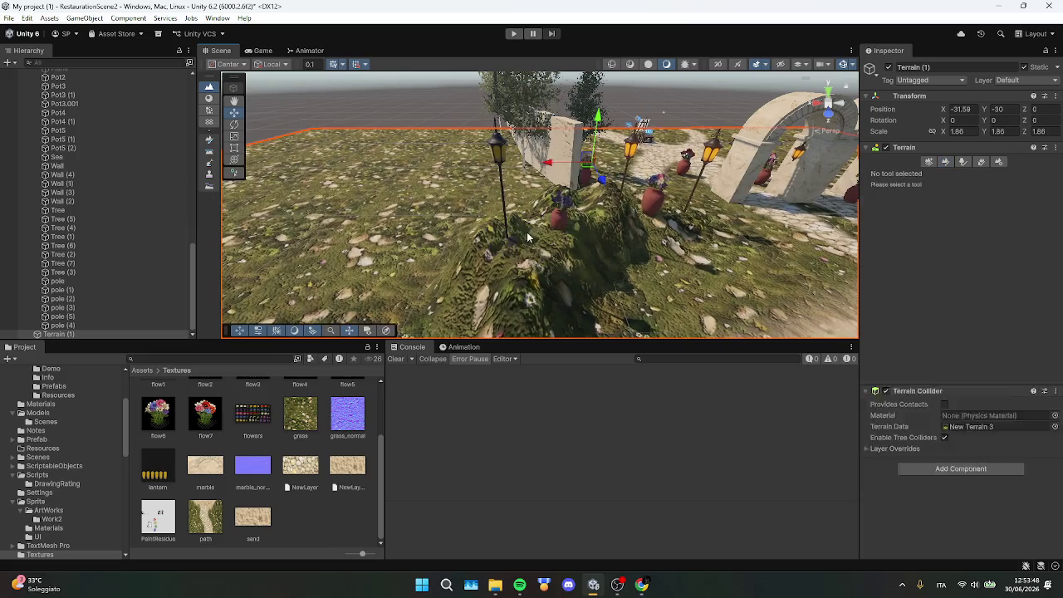
pyautogui.click(450, 117)
pyautogui.moveTo(449, 111); pyautogui.dragTo(644, 174)
pyautogui.click(545, 208)
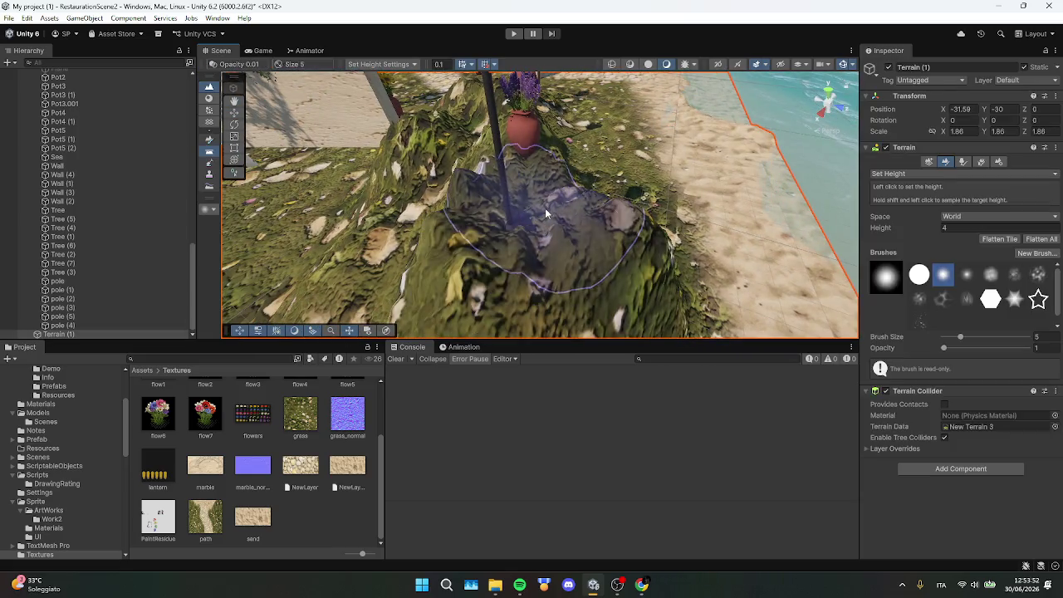
pyautogui.moveTo(590, 219)
pyautogui.mouseDown()
pyautogui.moveTo(481, 237)
pyautogui.moveTo(438, 169)
pyautogui.mouseUp()
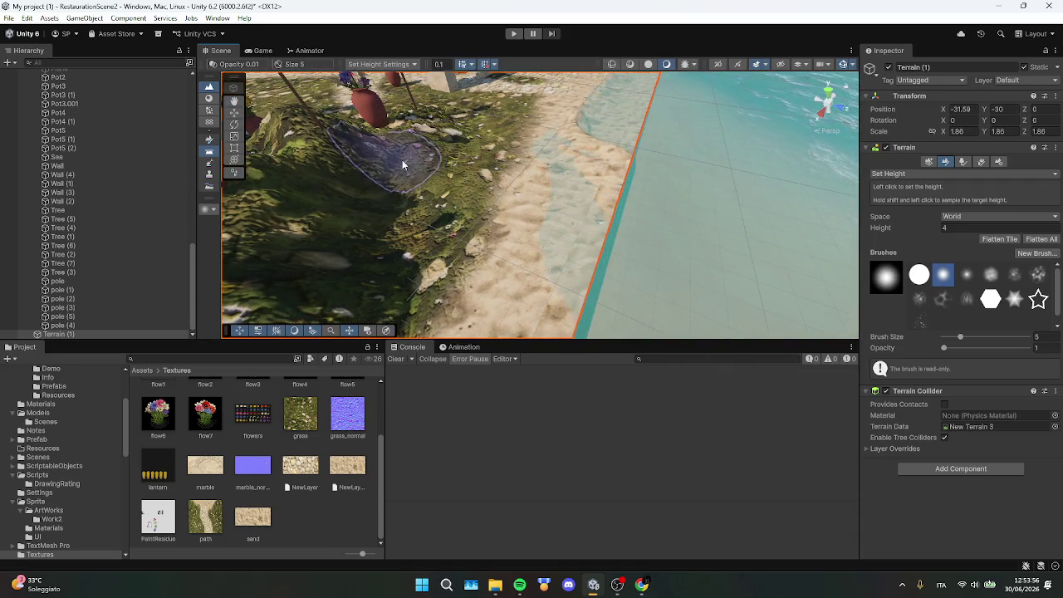
pyautogui.moveTo(415, 149)
pyautogui.mouseDown()
pyautogui.moveTo(561, 245)
pyautogui.moveTo(898, 210)
pyautogui.moveTo(1017, 169)
pyautogui.moveTo(19, 134)
pyautogui.moveTo(548, 230)
pyautogui.moveTo(574, 241)
pyautogui.moveTo(570, 260)
pyautogui.moveTo(499, 226)
pyautogui.moveTo(581, 266)
pyautogui.moveTo(771, 181)
pyautogui.moveTo(305, 20)
pyautogui.mouseUp()
# Go from the Game view back to Scene and change the terrain tool to Smooth Height
pyautogui.click(248, 51)
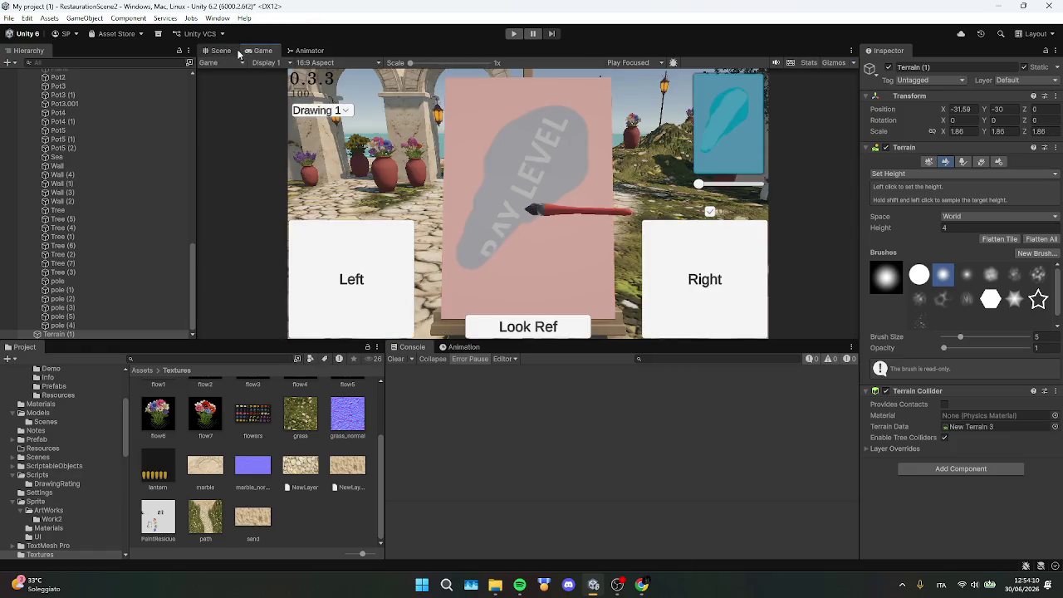
pyautogui.click(228, 51)
pyautogui.moveTo(457, 150)
pyautogui.mouseDown()
pyautogui.moveTo(486, 150)
pyautogui.moveTo(246, 154)
pyautogui.moveTo(12, 177)
pyautogui.moveTo(875, 399)
pyautogui.mouseUp()
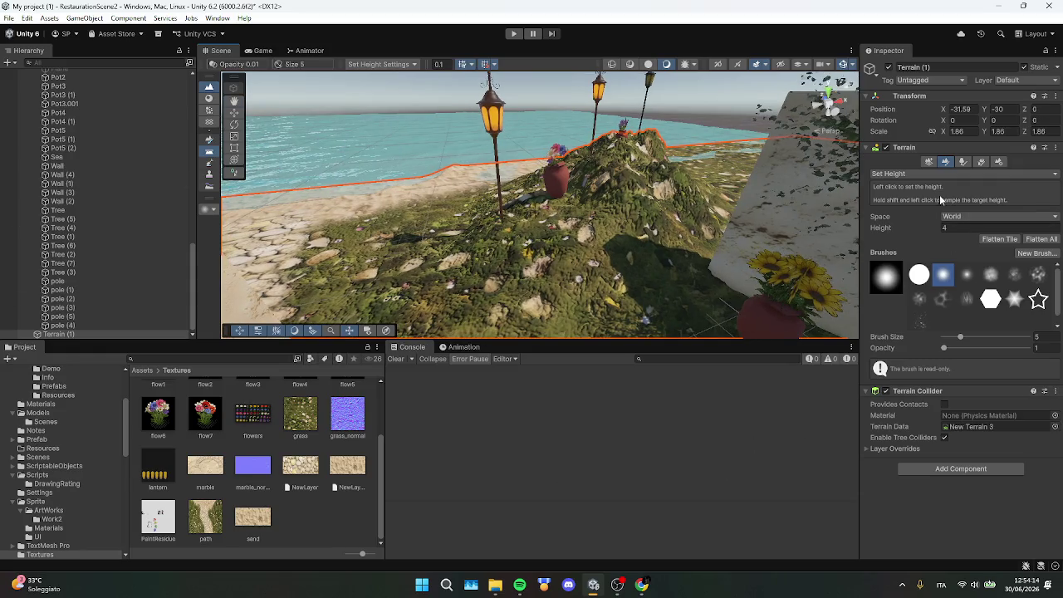
pyautogui.click(928, 174)
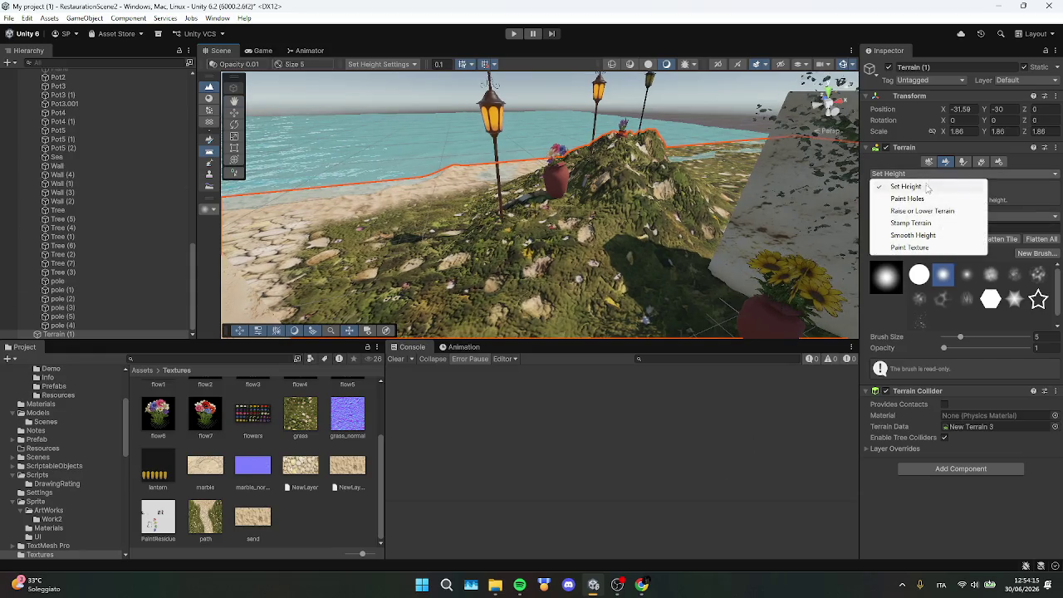
pyautogui.click(911, 236)
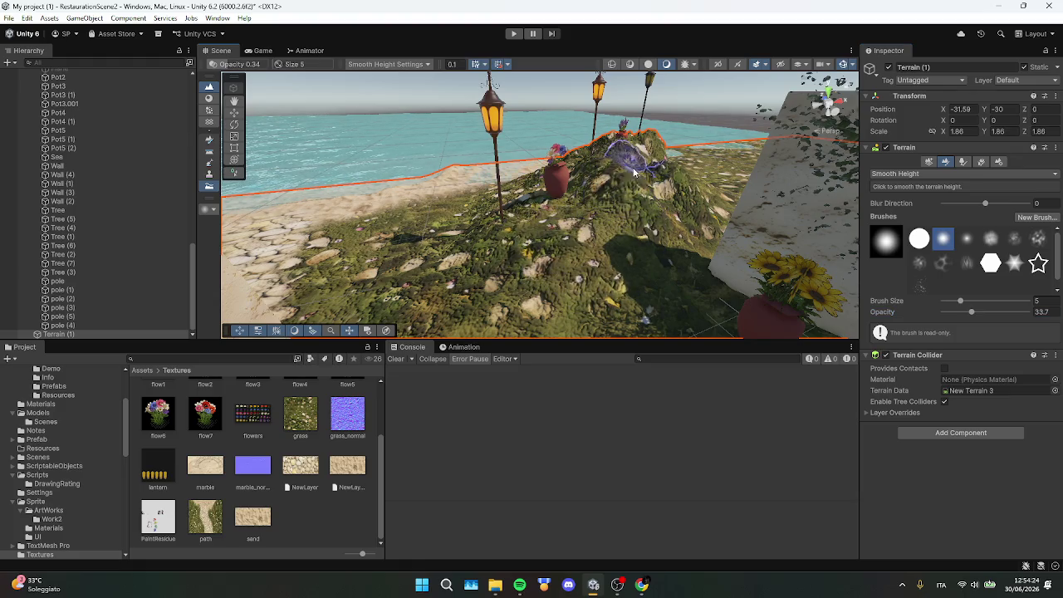
# Move in close over the grassy hill behind the flower pot and return to the Paint Terrain tools
pyautogui.moveTo(634, 172)
pyautogui.mouseDown()
pyautogui.moveTo(501, 198)
pyautogui.moveTo(543, 174)
pyautogui.moveTo(505, 171)
pyautogui.moveTo(463, 238)
pyautogui.moveTo(467, 208)
pyautogui.moveTo(505, 212)
pyautogui.moveTo(544, 174)
pyautogui.mouseUp()
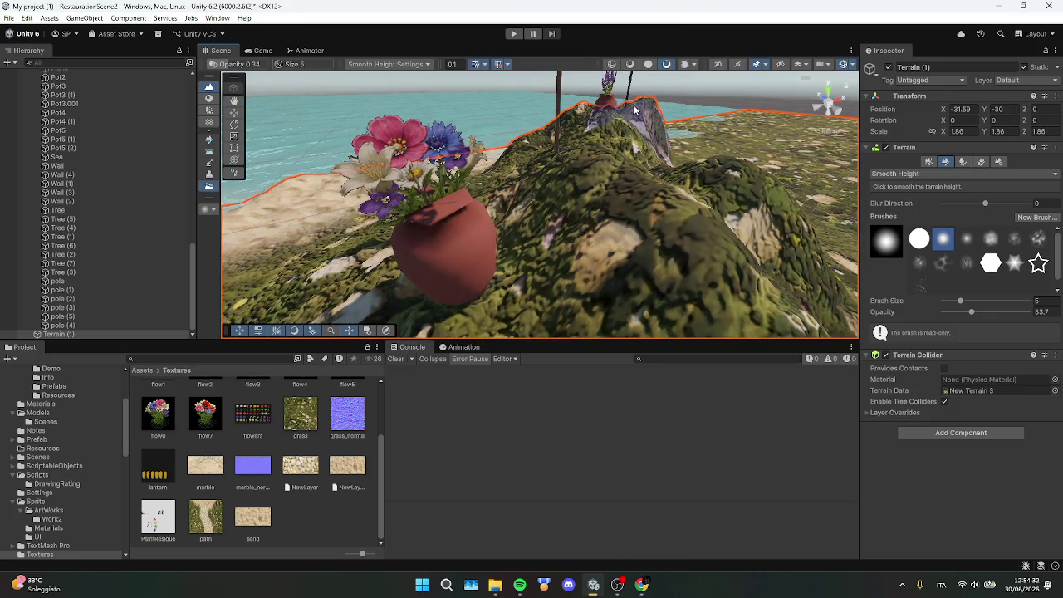
pyautogui.moveTo(658, 107)
pyautogui.mouseDown()
pyautogui.moveTo(590, 211)
pyautogui.moveTo(621, 211)
pyautogui.moveTo(673, 178)
pyautogui.mouseUp()
pyautogui.click(929, 161)
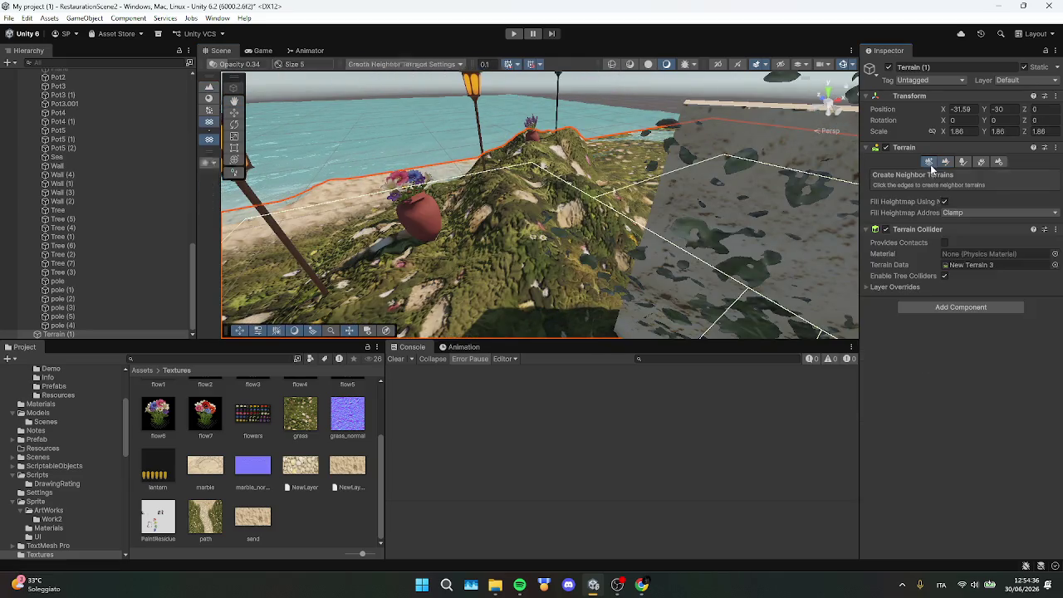
pyautogui.click(944, 162)
# Switch to Set Height at height -2 and opacity 0.2, undoing the first too-deep stroke
pyautogui.click(914, 174)
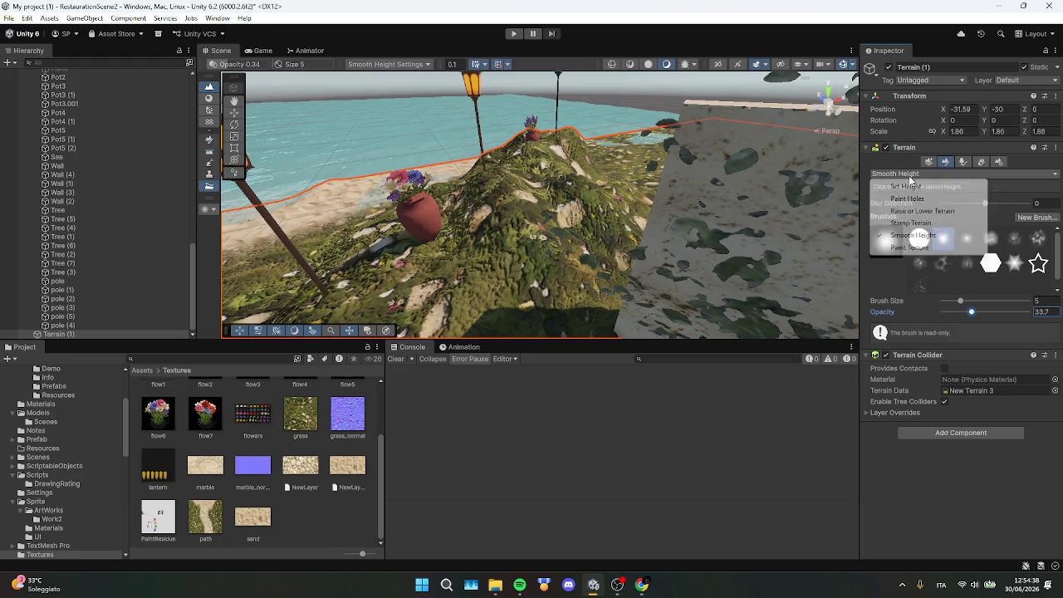
pyautogui.click(896, 203)
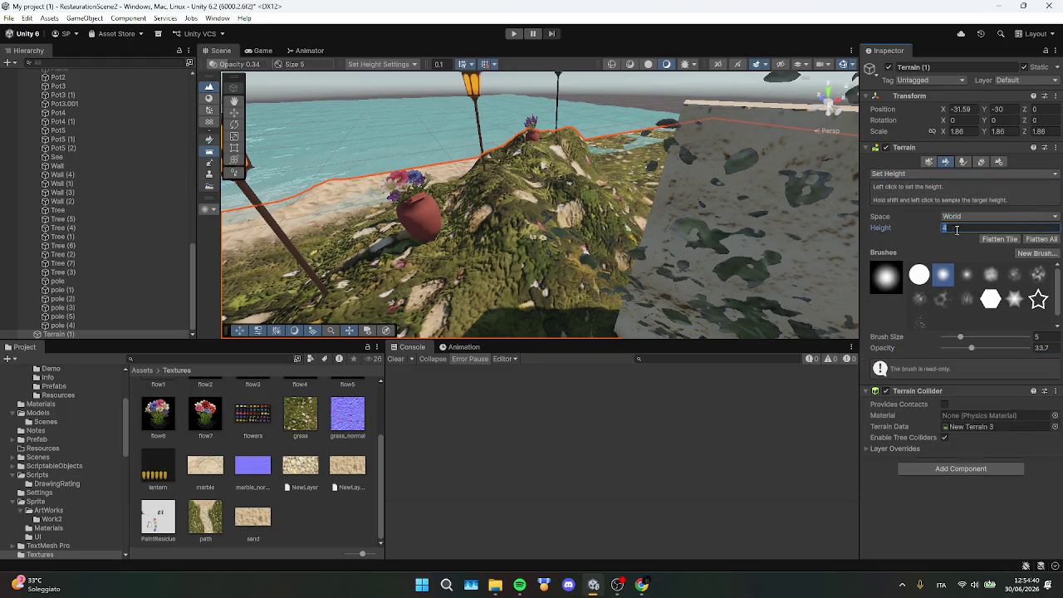
pyautogui.moveTo(582, 208)
pyautogui.mouseDown()
pyautogui.moveTo(546, 225)
pyautogui.moveTo(553, 241)
pyautogui.mouseUp()
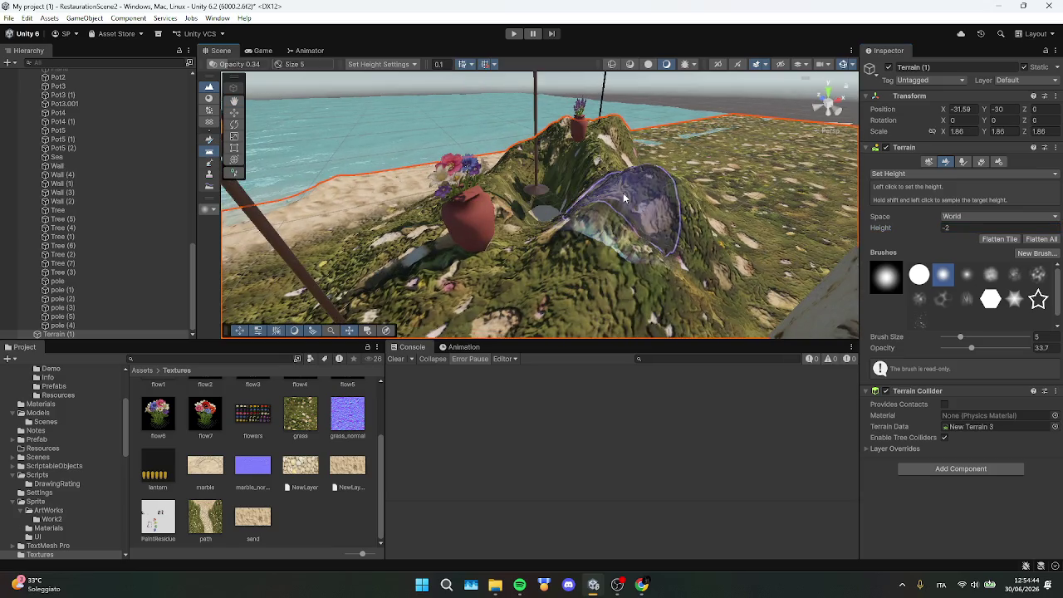
pyautogui.hotkey('ctrl', 'z')
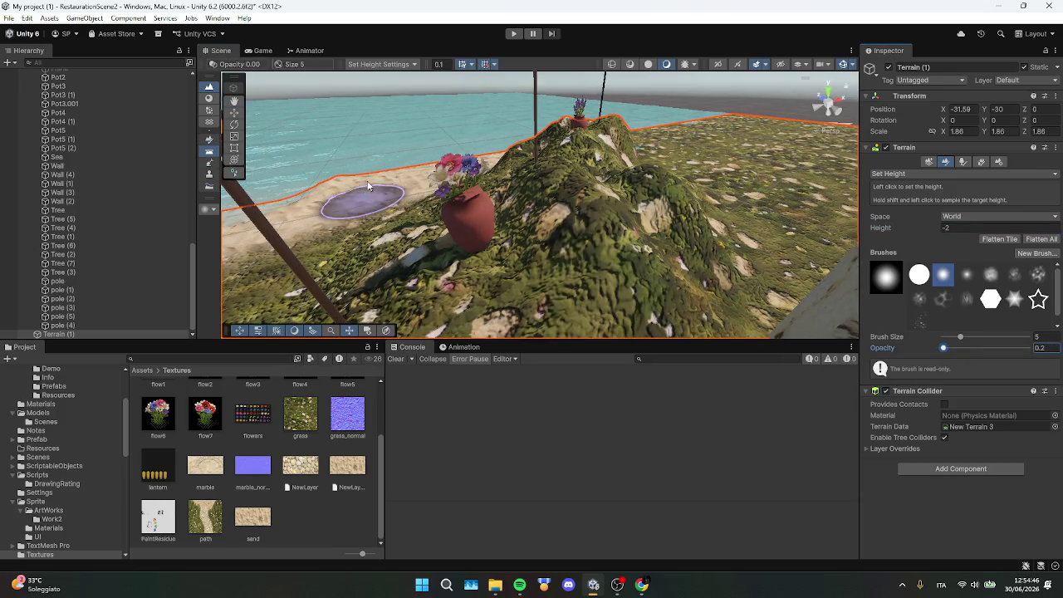
# Lower and flatten patches of the hill and ridge behind the flower pot
pyautogui.moveTo(573, 196)
pyautogui.mouseDown()
pyautogui.moveTo(584, 199)
pyautogui.moveTo(579, 175)
pyautogui.moveTo(606, 210)
pyautogui.moveTo(558, 214)
pyautogui.mouseUp()
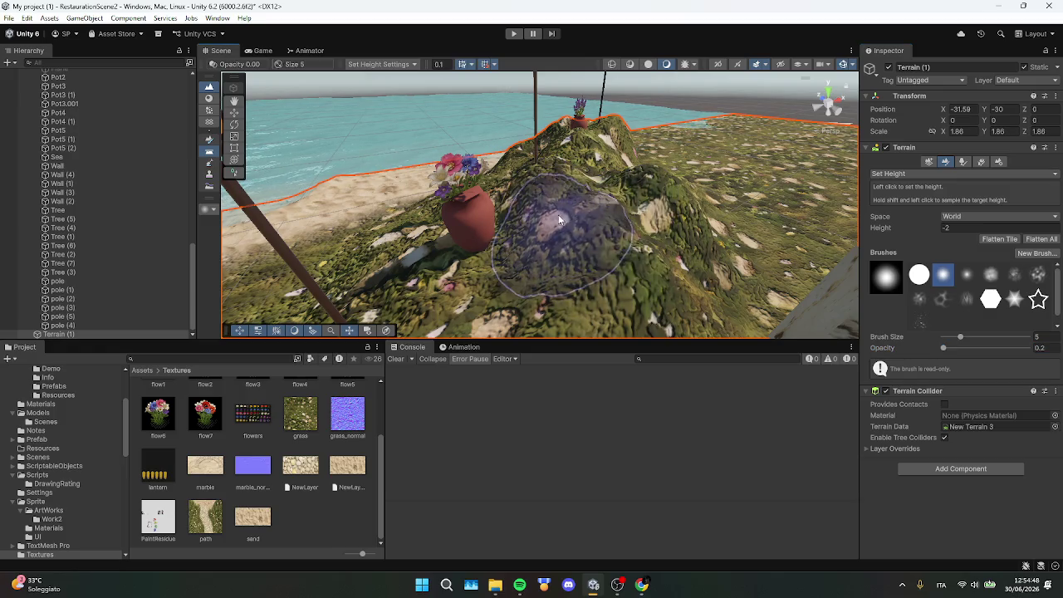
pyautogui.scroll(5, 558, 214)
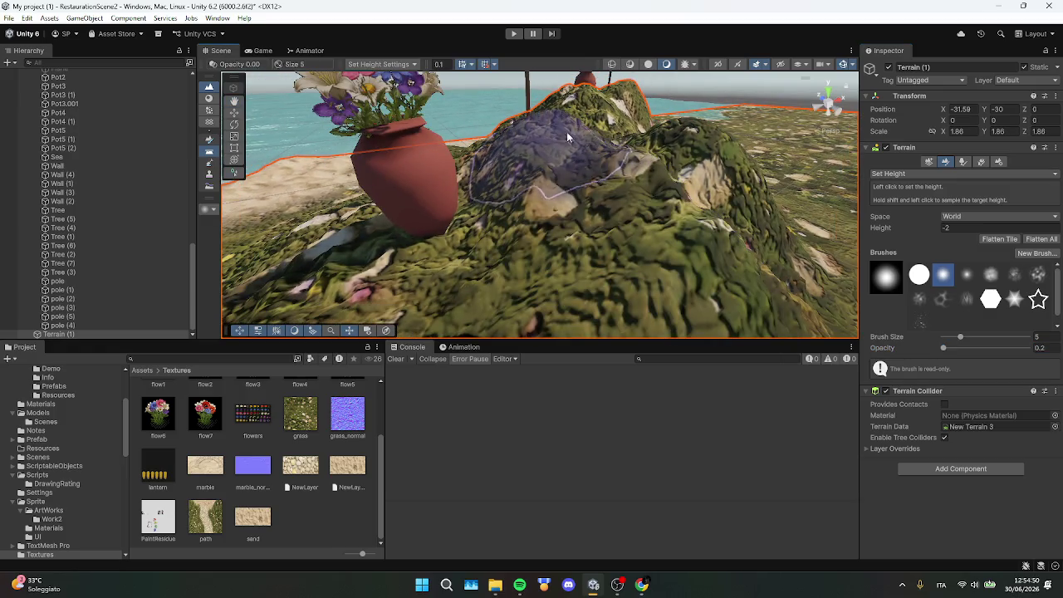
pyautogui.scroll(-5, 577, 96)
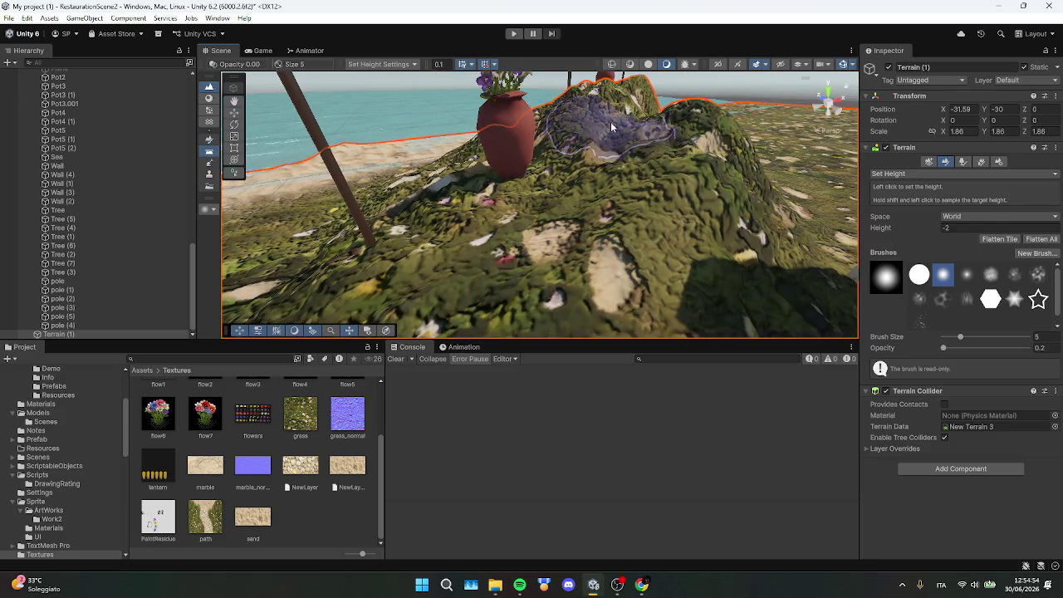
pyautogui.moveTo(570, 121)
pyautogui.mouseDown()
pyautogui.moveTo(643, 157)
pyautogui.moveTo(589, 109)
pyautogui.moveTo(484, 268)
pyautogui.moveTo(487, 224)
pyautogui.mouseUp()
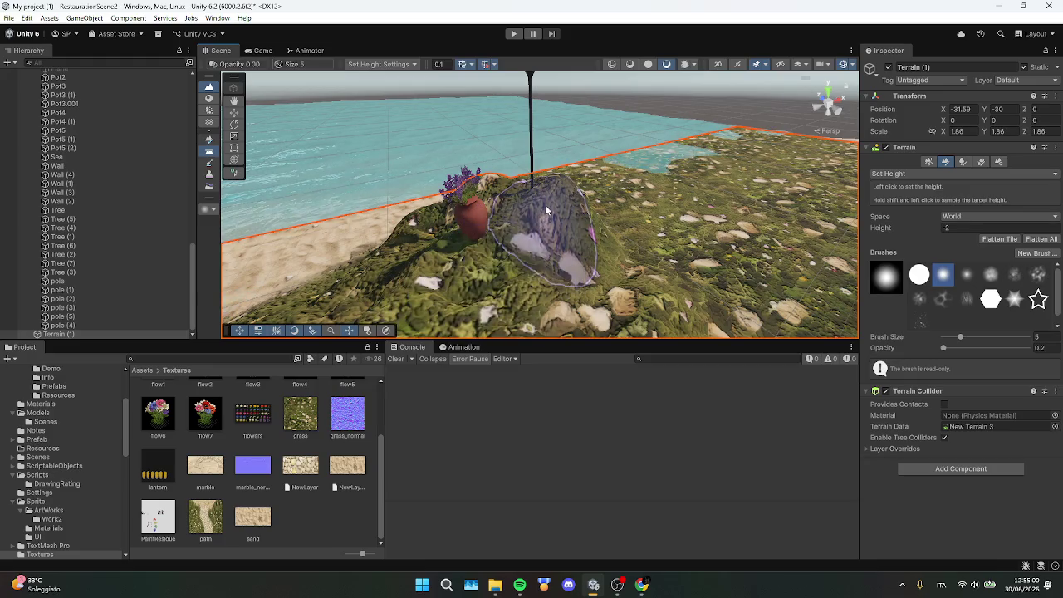
pyautogui.moveTo(542, 242); pyautogui.dragTo(709, 184)
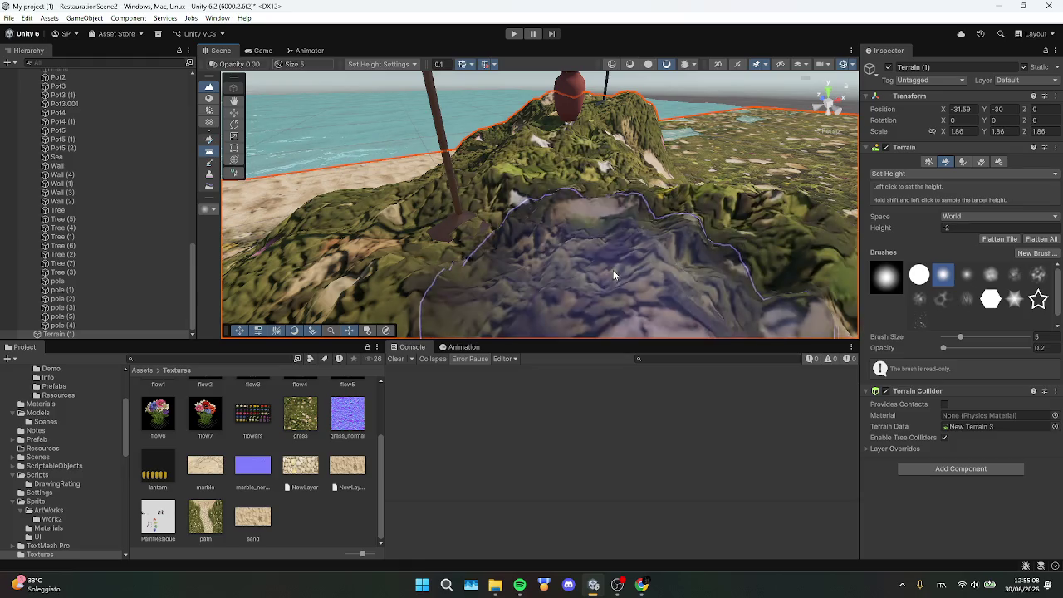
pyautogui.moveTo(613, 270); pyautogui.dragTo(659, 208)
pyautogui.scroll(-5, 663, 218)
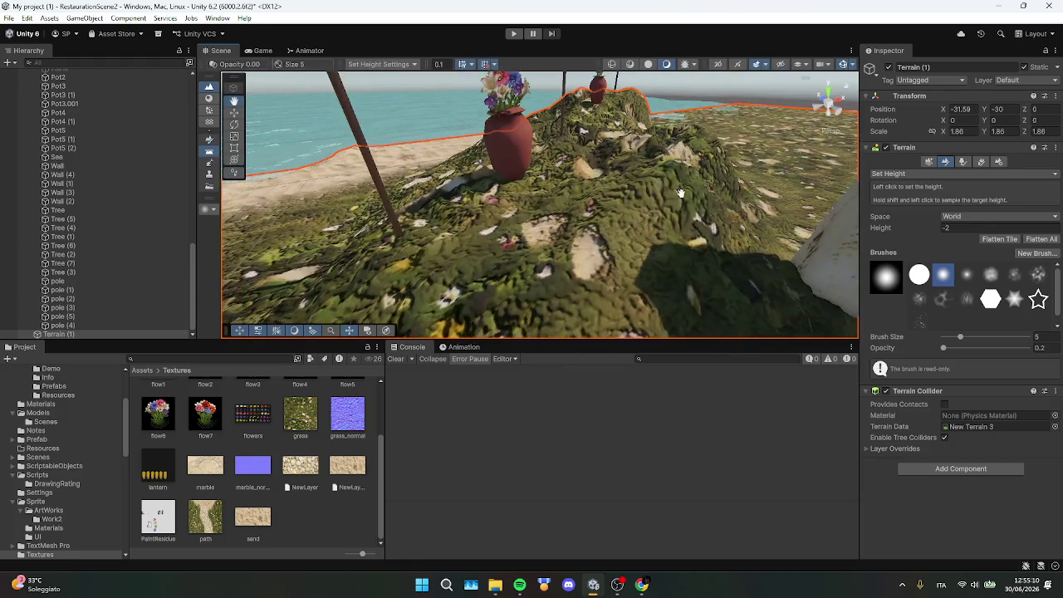
pyautogui.scroll(5, 658, 130)
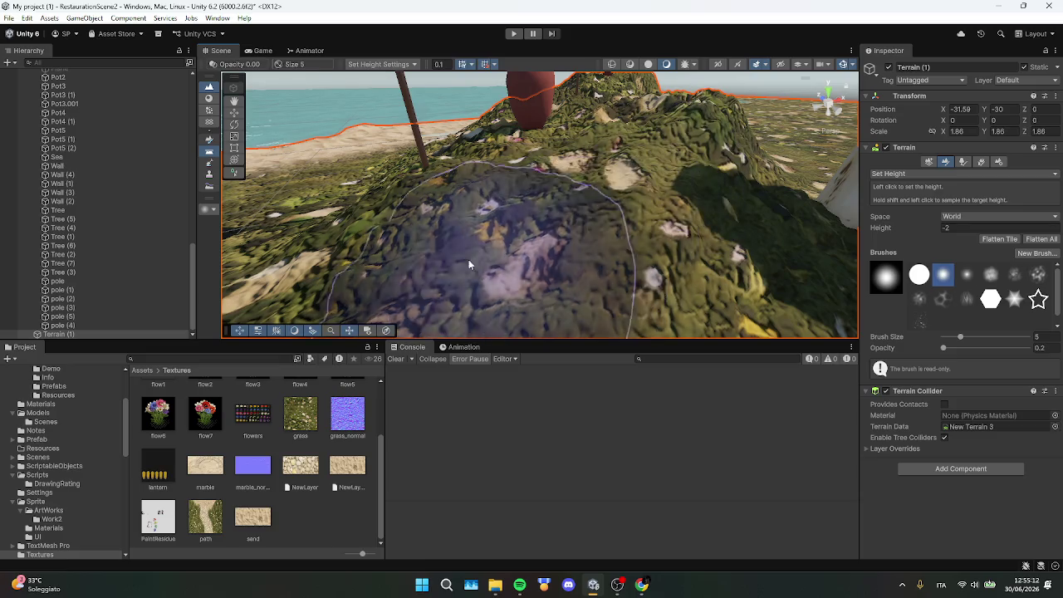
pyautogui.scroll(-3, 559, 201)
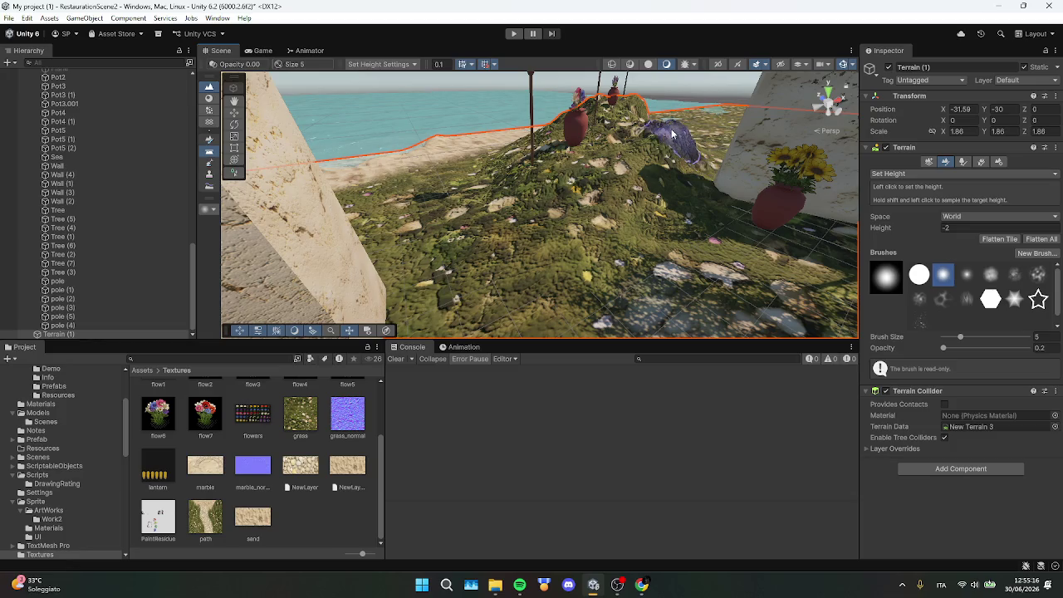
pyautogui.moveTo(673, 132); pyautogui.dragTo(575, 225)
pyautogui.scroll(10, 582, 218)
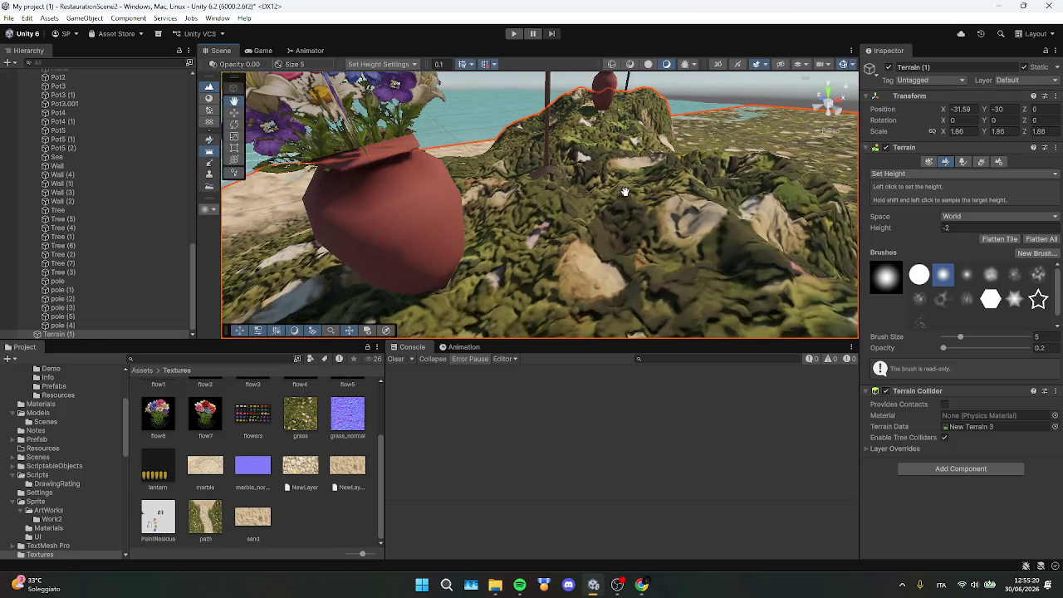
pyautogui.scroll(-2, 625, 192)
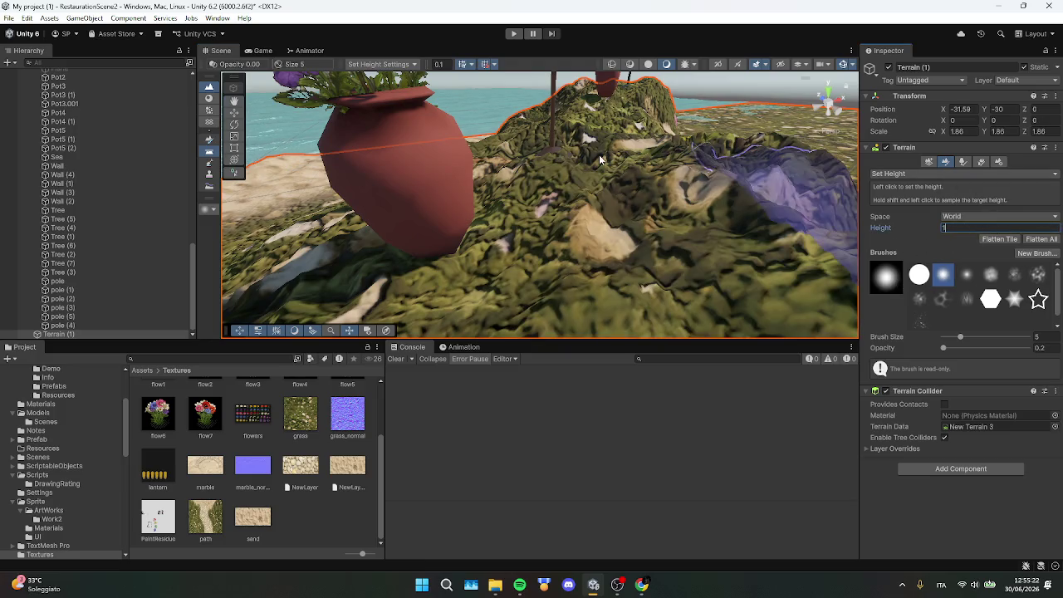
# Flatten the patch beside the flower pot and pole at height 1, then reshape it at height 3
pyautogui.scroll(-2, 599, 154)
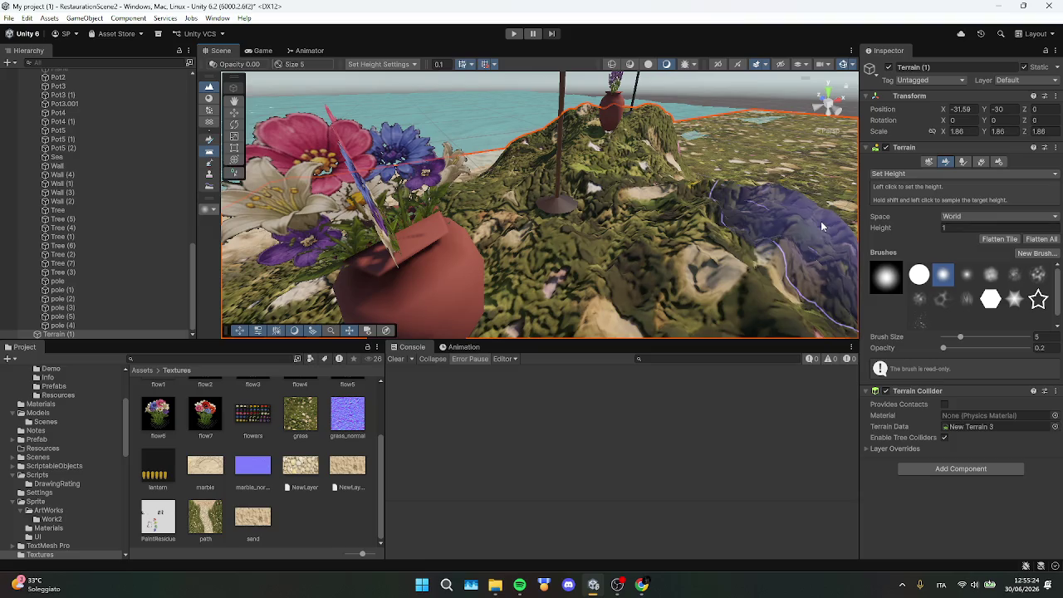
pyautogui.click(629, 226)
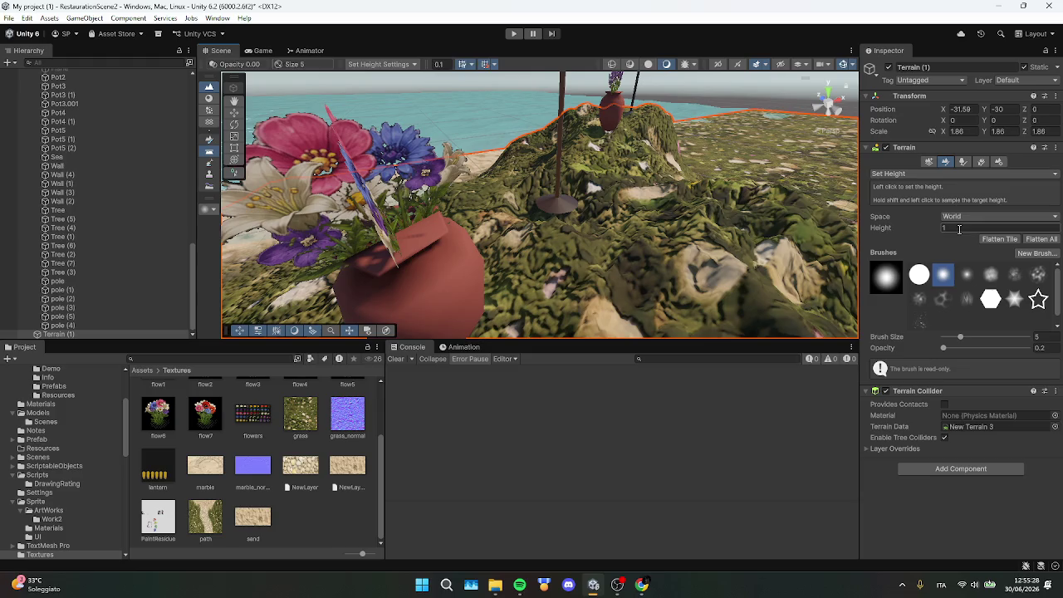
pyautogui.write('2')
pyautogui.moveTo(631, 307)
pyautogui.mouseDown()
pyautogui.moveTo(608, 286)
pyautogui.moveTo(577, 206)
pyautogui.moveTo(560, 212)
pyautogui.moveTo(553, 200)
pyautogui.moveTo(563, 197)
pyautogui.mouseUp()
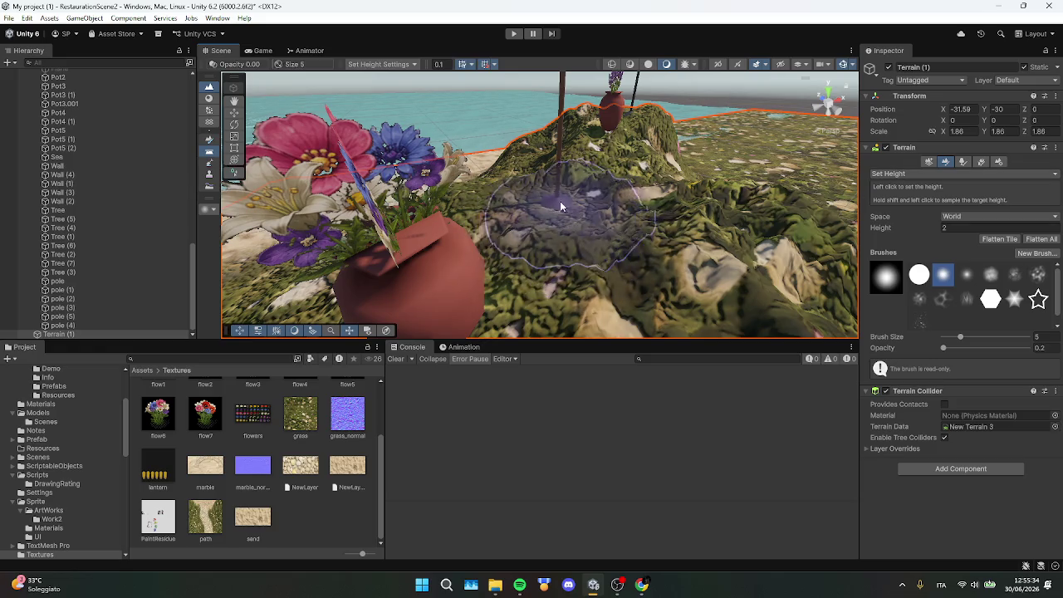
pyautogui.write('3')
pyautogui.moveTo(573, 212)
pyautogui.mouseDown()
pyautogui.moveTo(554, 196)
pyautogui.moveTo(561, 186)
pyautogui.moveTo(606, 211)
pyautogui.moveTo(531, 214)
pyautogui.moveTo(499, 198)
pyautogui.moveTo(545, 257)
pyautogui.mouseUp()
# Switch to Smooth Height at opacity 100, check the Game view, and smooth the hills around the pots
pyautogui.click(920, 174)
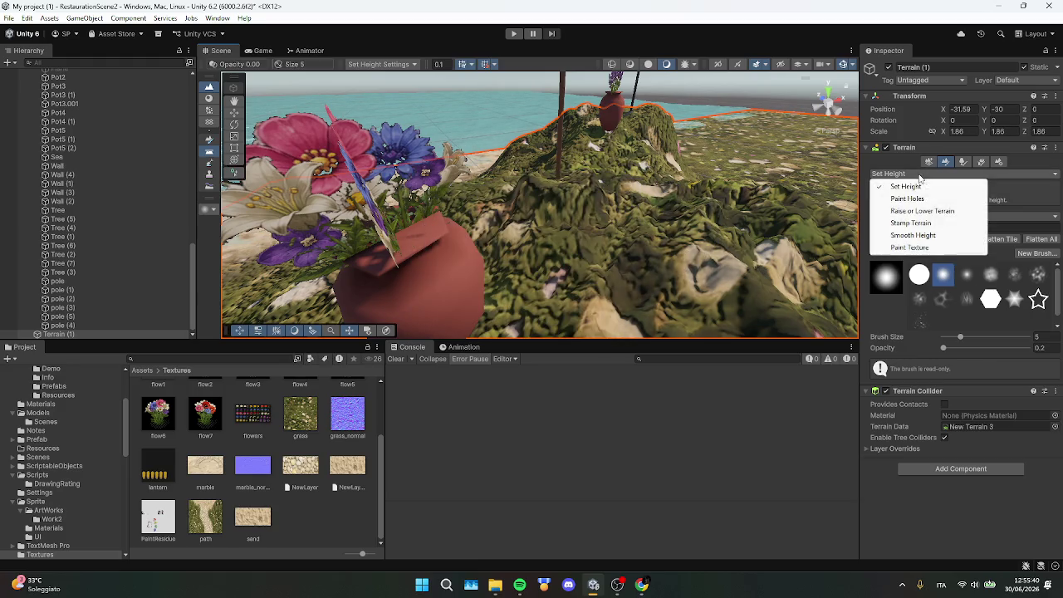
pyautogui.click(913, 235)
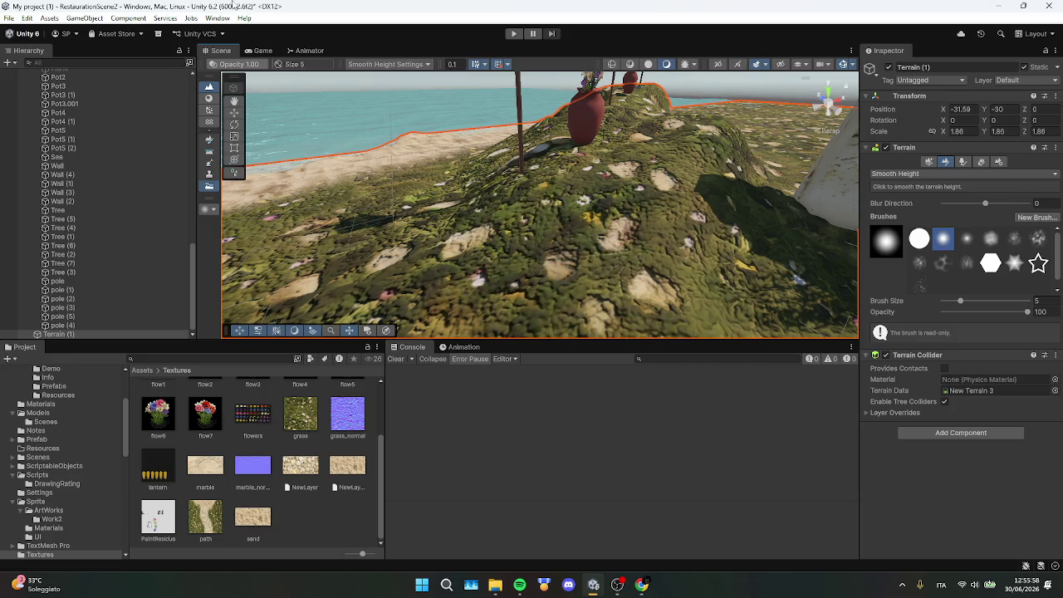
pyautogui.click(262, 53)
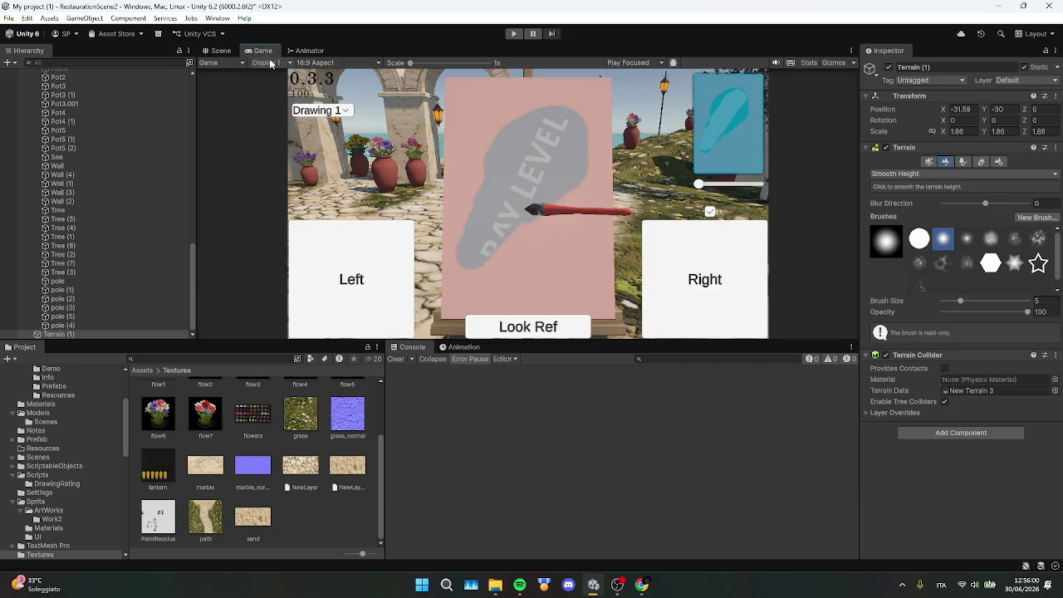
pyautogui.click(218, 53)
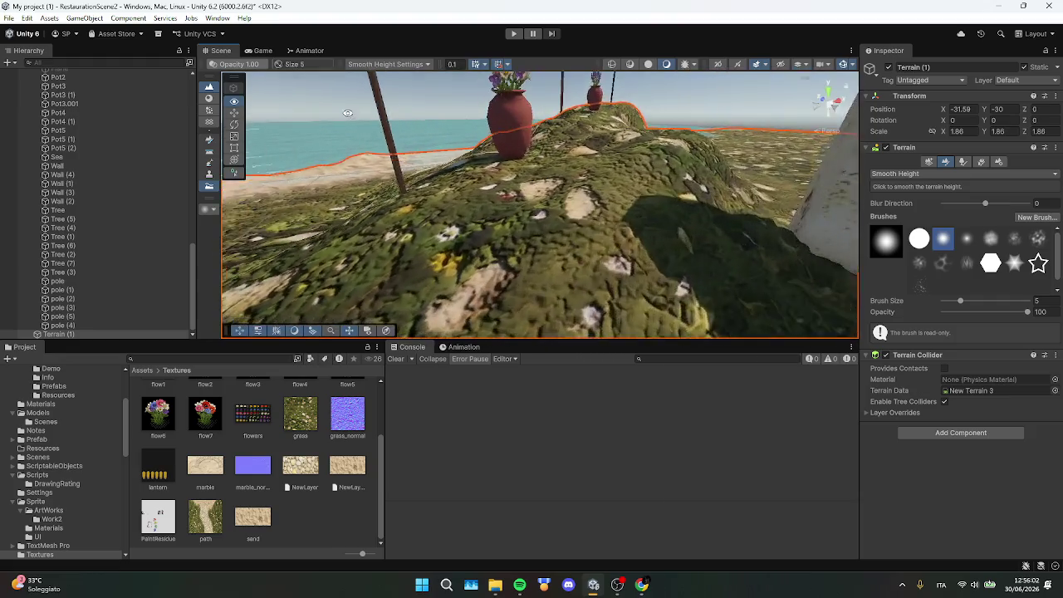
pyautogui.moveTo(430, 75); pyautogui.dragTo(647, 197)
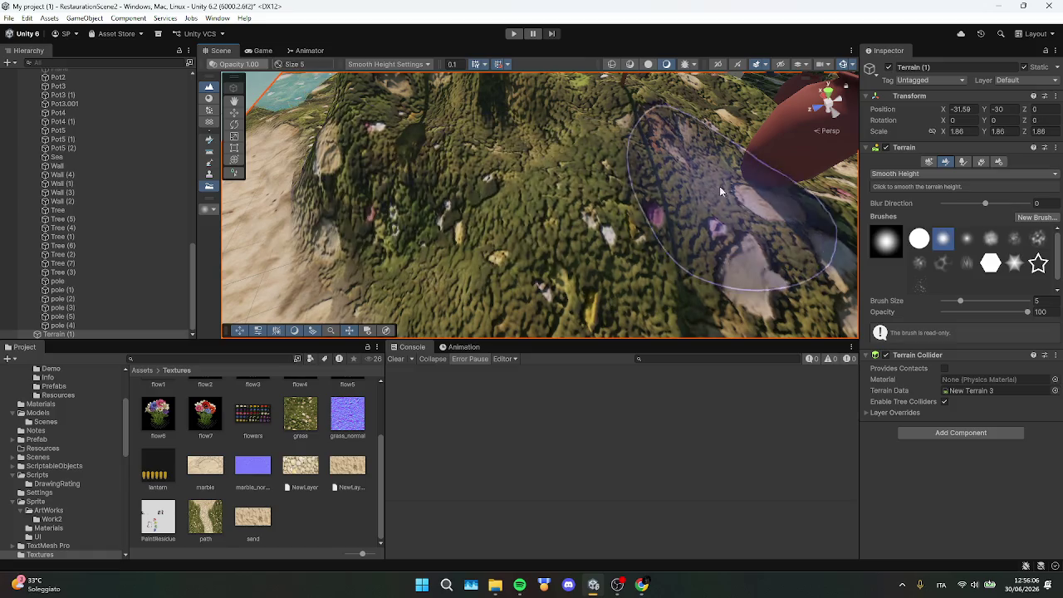
pyautogui.moveTo(720, 186)
pyautogui.mouseDown()
pyautogui.moveTo(601, 185)
pyautogui.moveTo(526, 254)
pyautogui.mouseUp()
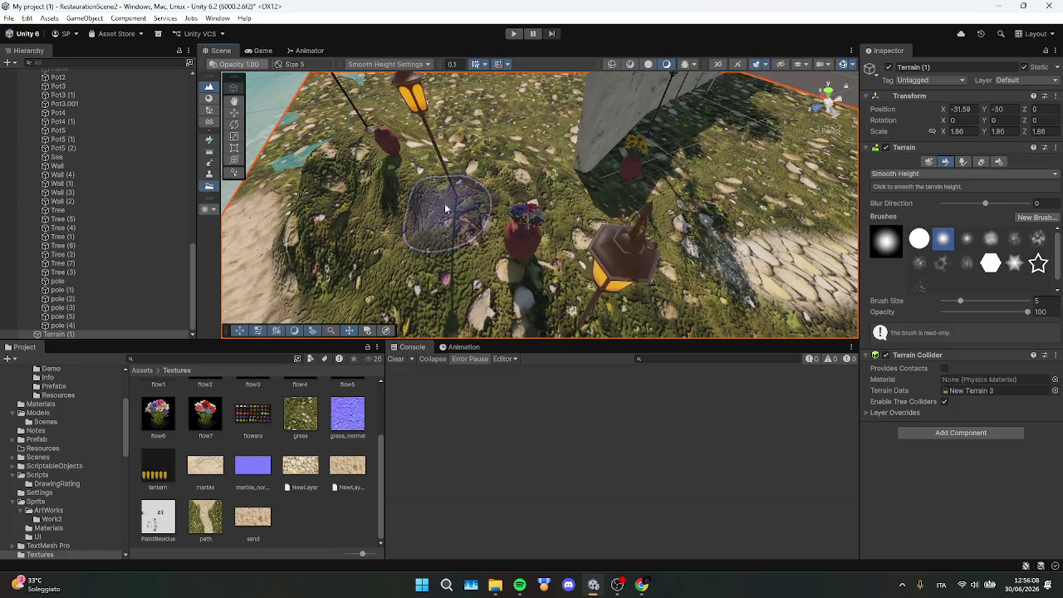
pyautogui.moveTo(423, 148)
pyautogui.mouseDown()
pyautogui.moveTo(534, 168)
pyautogui.moveTo(291, 54)
pyautogui.moveTo(142, 156)
pyautogui.moveTo(180, 110)
pyautogui.moveTo(312, 118)
pyautogui.moveTo(568, 195)
pyautogui.moveTo(560, 138)
pyautogui.moveTo(514, 166)
pyautogui.moveTo(522, 160)
pyautogui.moveTo(544, 198)
pyautogui.moveTo(655, 210)
pyautogui.moveTo(635, 250)
pyautogui.moveTo(590, 285)
pyautogui.moveTo(526, 290)
pyautogui.moveTo(648, 234)
pyautogui.moveTo(643, 184)
pyautogui.moveTo(599, 235)
pyautogui.mouseUp()
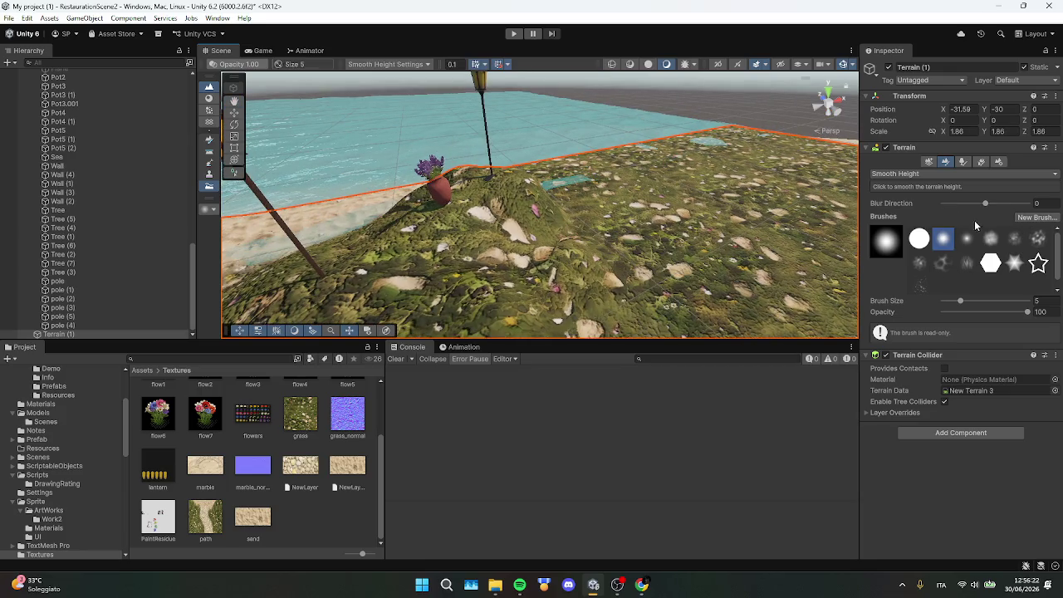
# Return to Set Height with a target height of 3
pyautogui.click(922, 173)
pyautogui.click(954, 232)
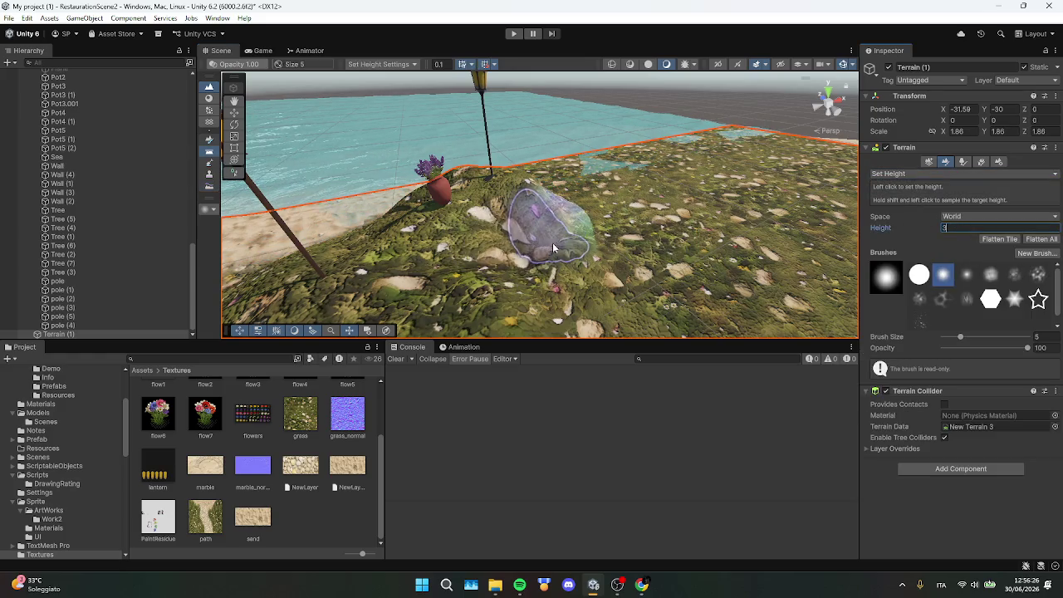
pyautogui.scroll(5, 629, 240)
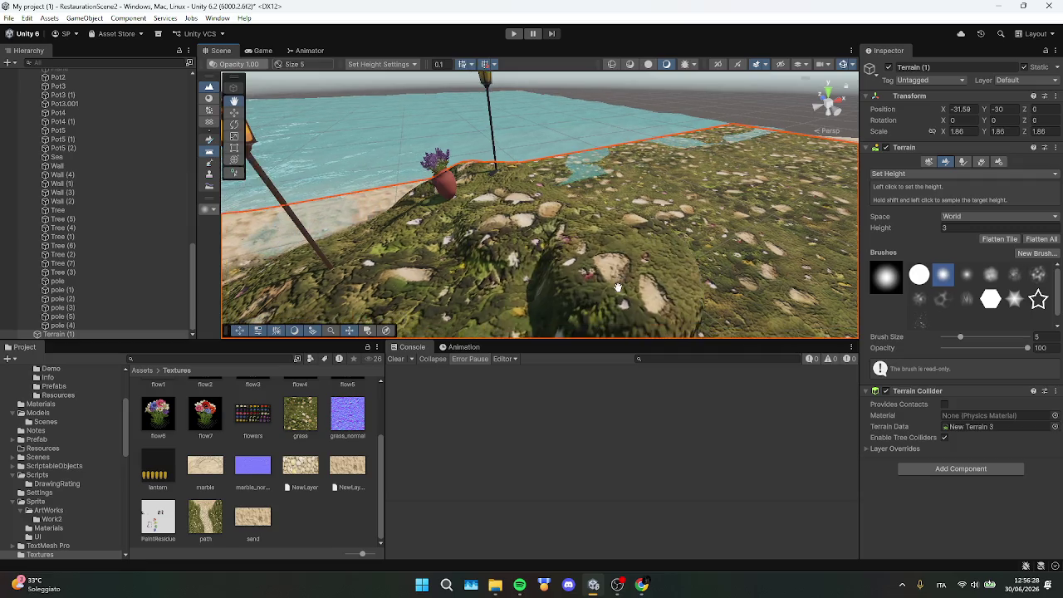